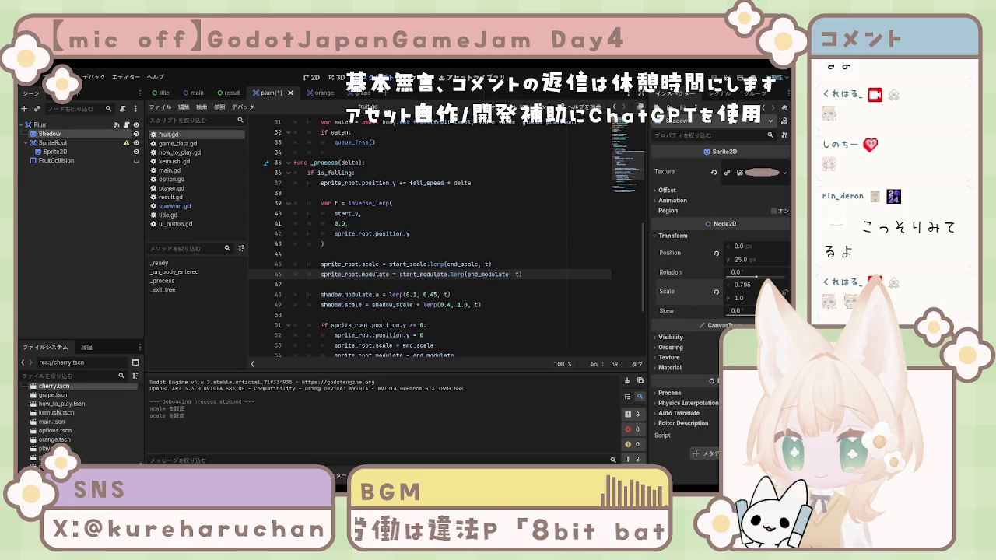
# - Set the plum Shadow's x scale to 0.8 and save the plum scene
pyautogui.write('0')
pyautogui.press('Return')
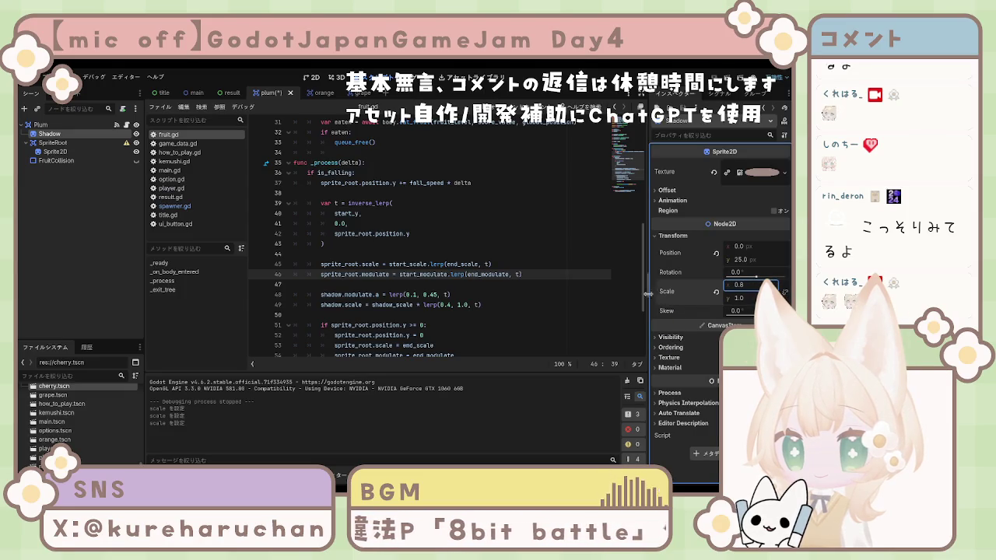
pyautogui.click(601, 298)
pyautogui.hotkey('ctrl', 's')
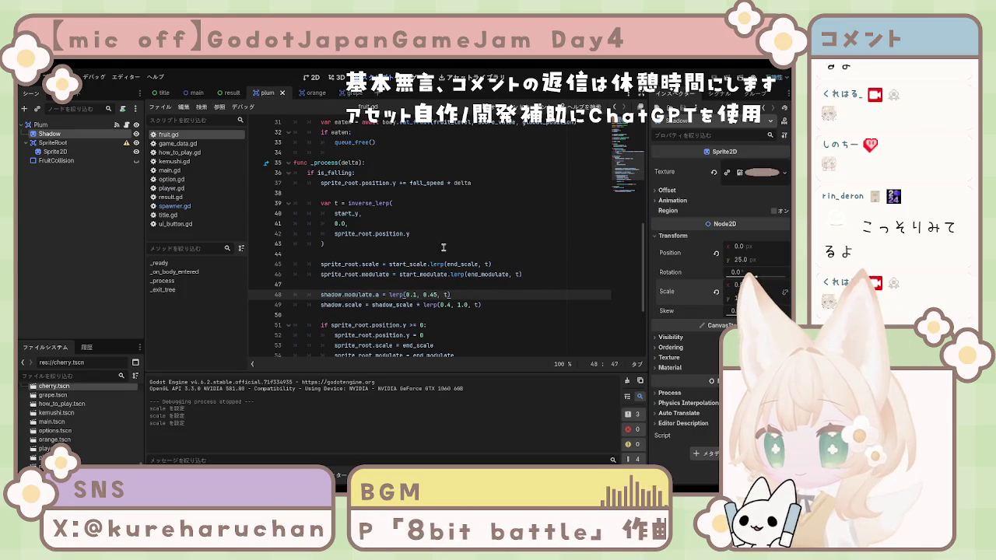
# - Switch to the cherry scene, edit its Shadow's x scale to 0.6, and run the game
pyautogui.click(350, 94)
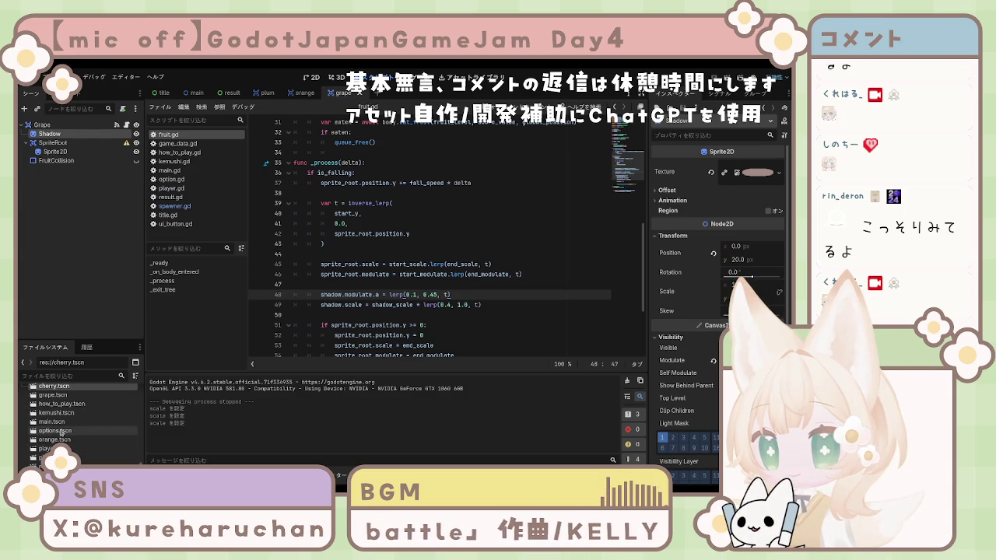
pyautogui.click(379, 95)
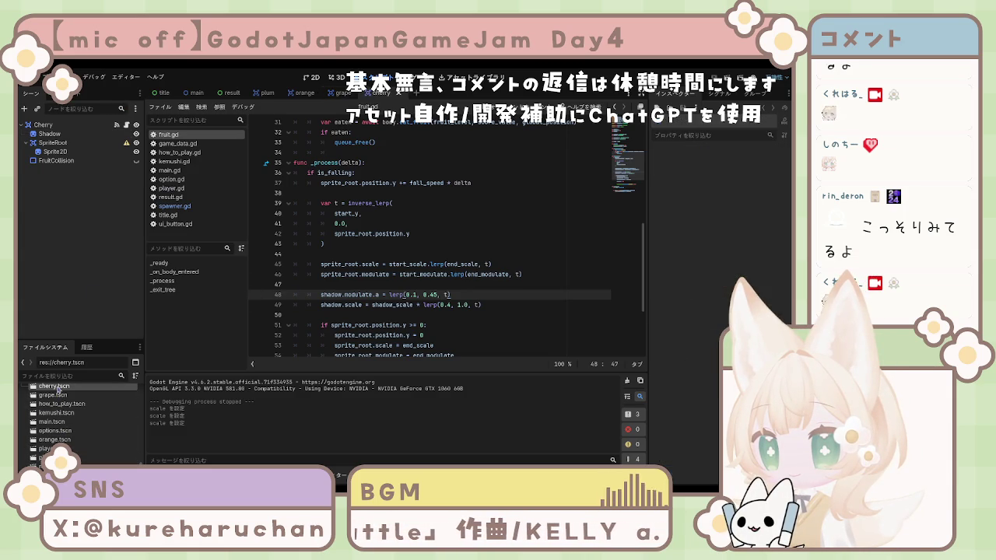
pyautogui.click(48, 134)
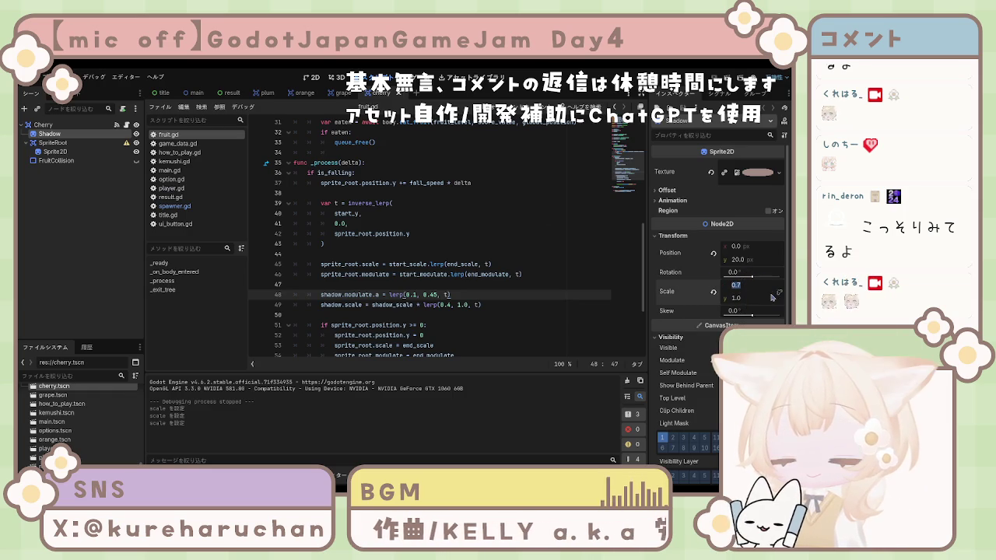
pyautogui.write('0.6')
pyautogui.click(770, 289)
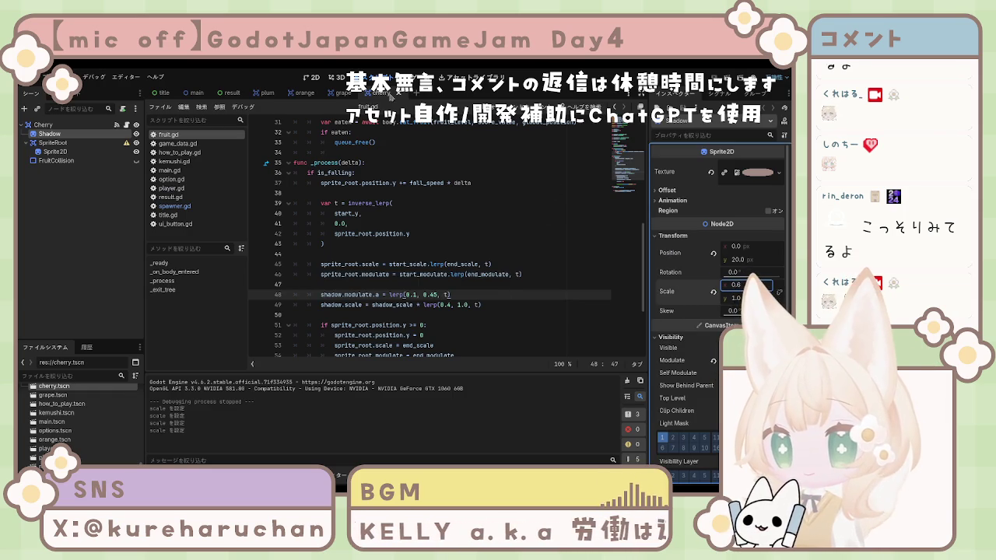
pyautogui.click(323, 80)
pyautogui.click(683, 80)
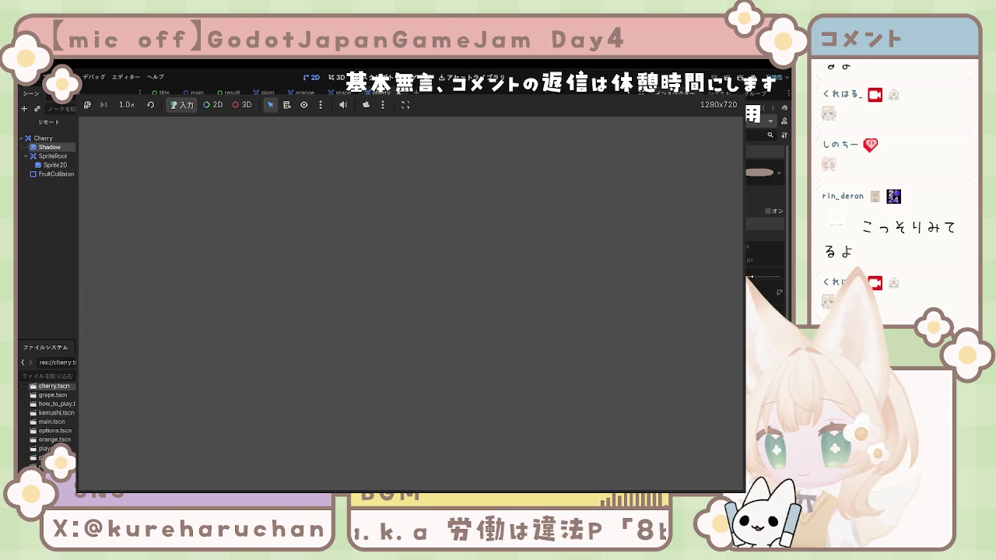
# - Stop the running game with F8 to return to the cherry scene editor
pyautogui.press('F8')
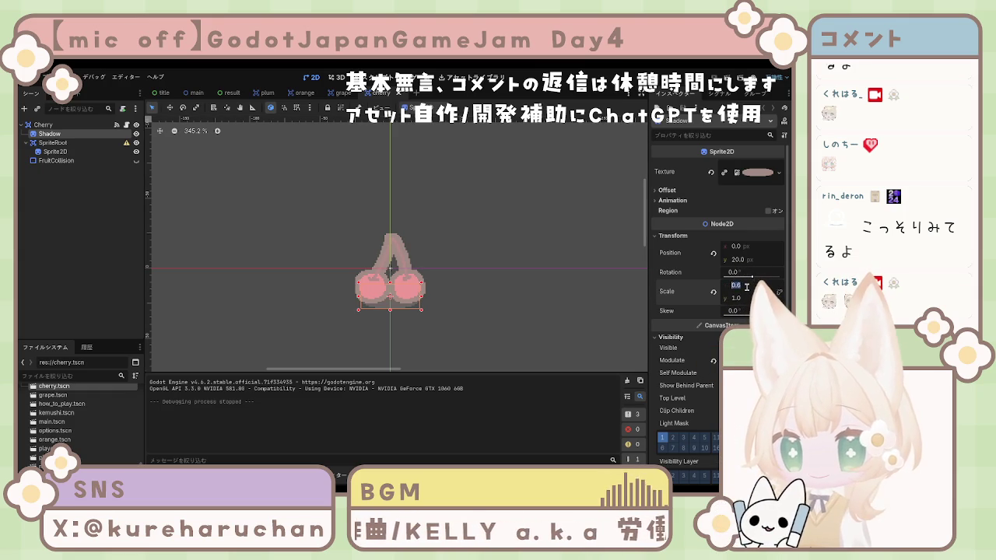
# - Enter 0.7 as the cherry Shadow's x scale, then reselect and deselect the Shadow node
pyautogui.write('0.7')
pyautogui.press('Return')
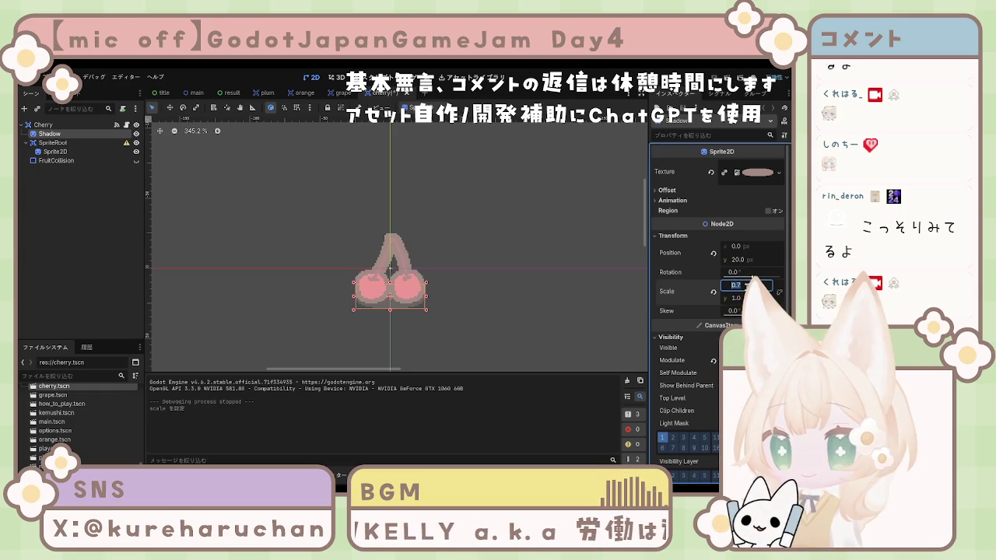
pyautogui.click(559, 276)
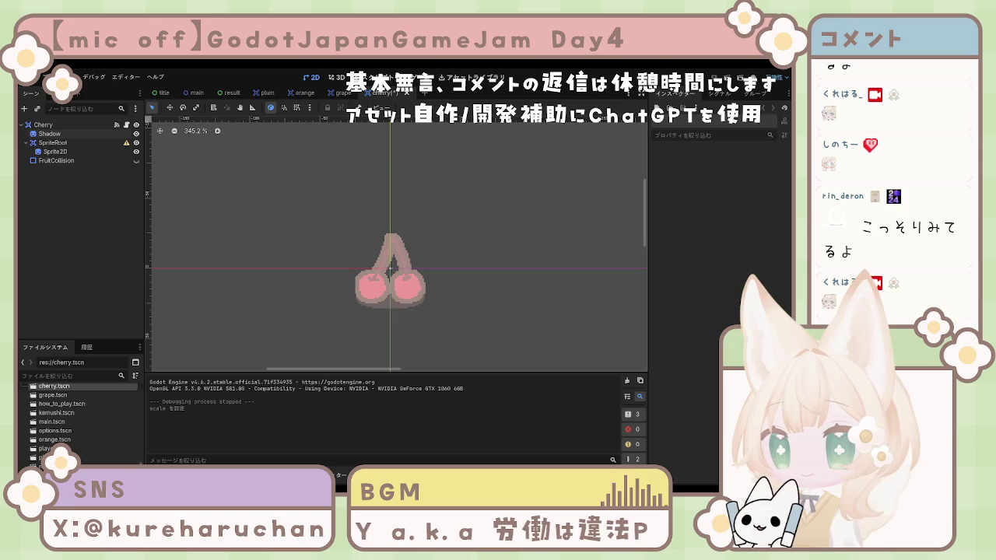
pyautogui.click(49, 134)
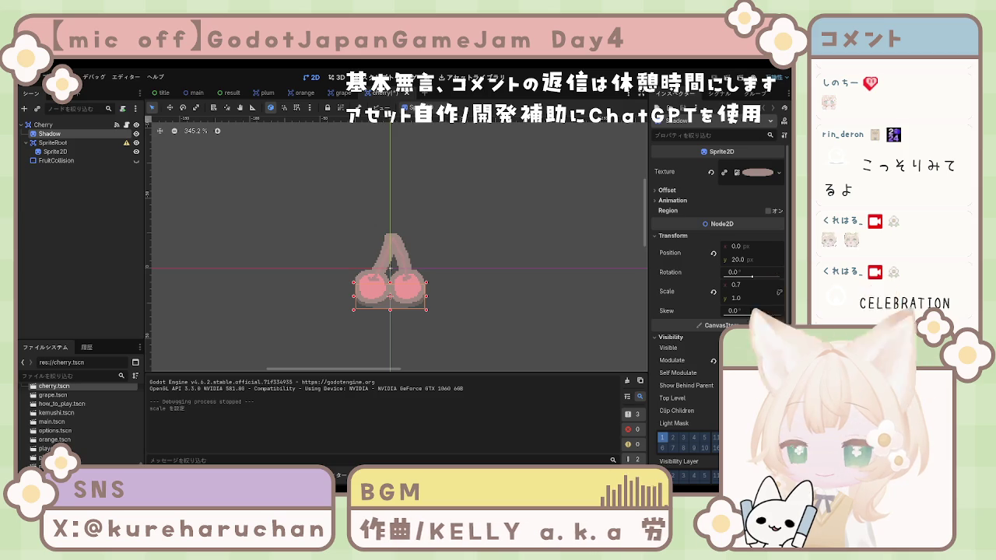
pyautogui.click(473, 297)
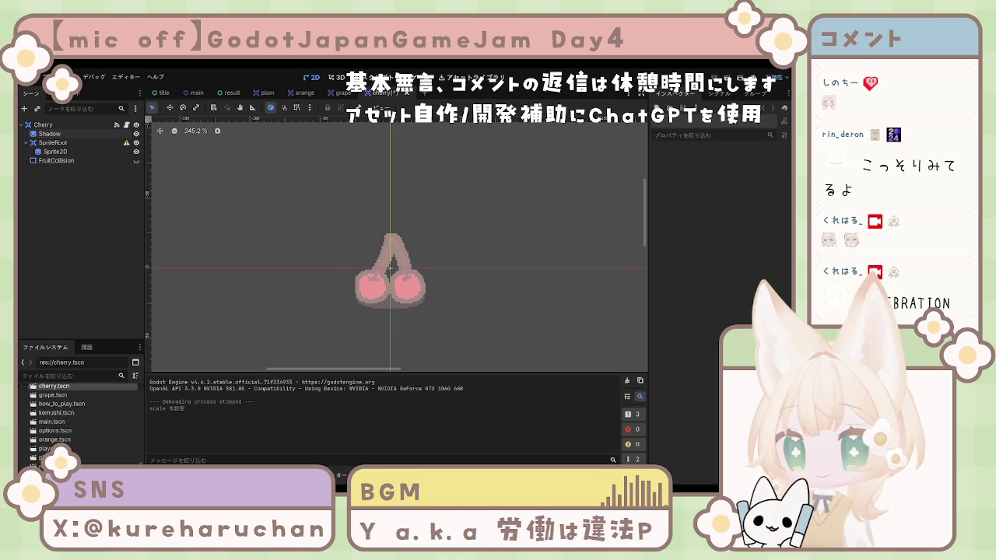
# - Open fruit.gd, edit at the end of line 43, and save the script
pyautogui.scroll(1, 390, 269)
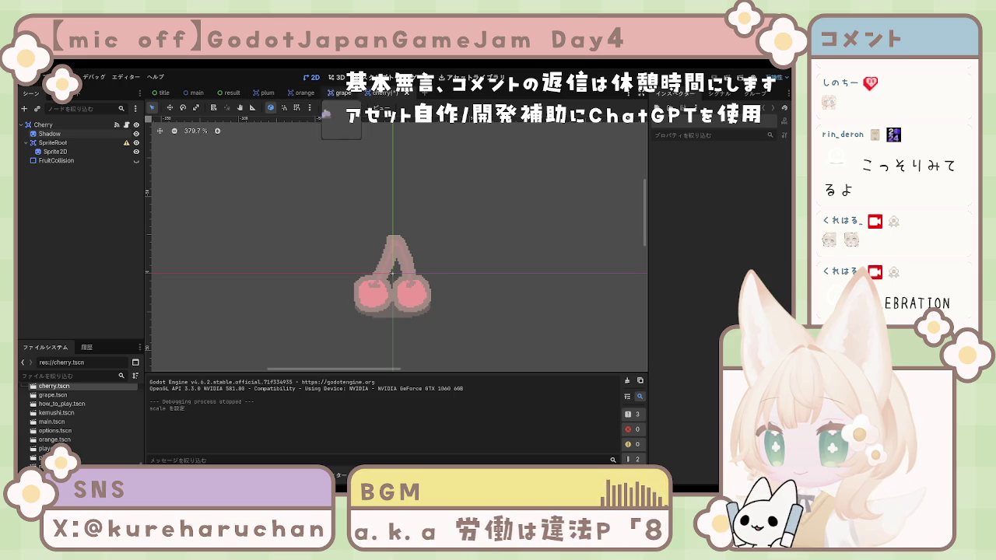
pyautogui.click(364, 77)
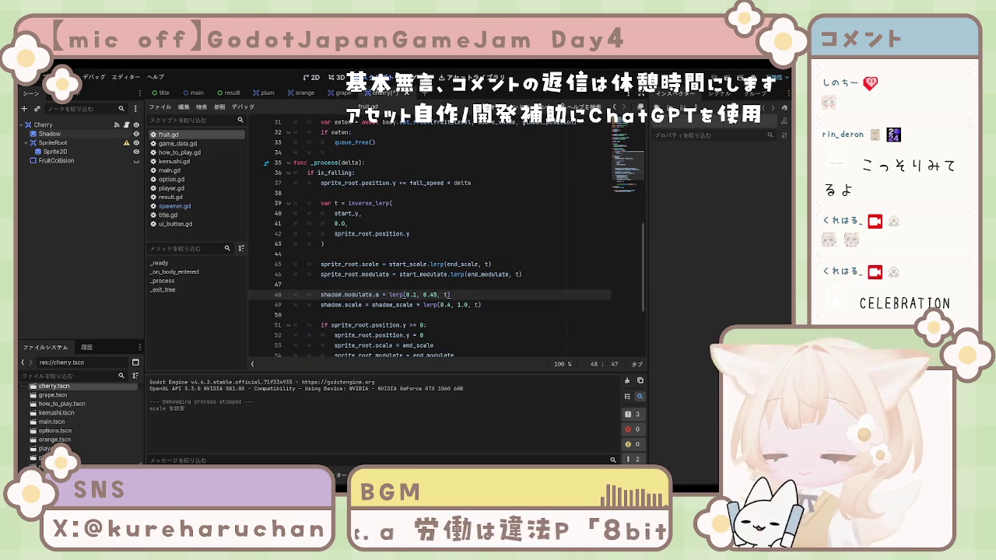
pyautogui.click(386, 244)
pyautogui.hotkey('ctrl', 's')
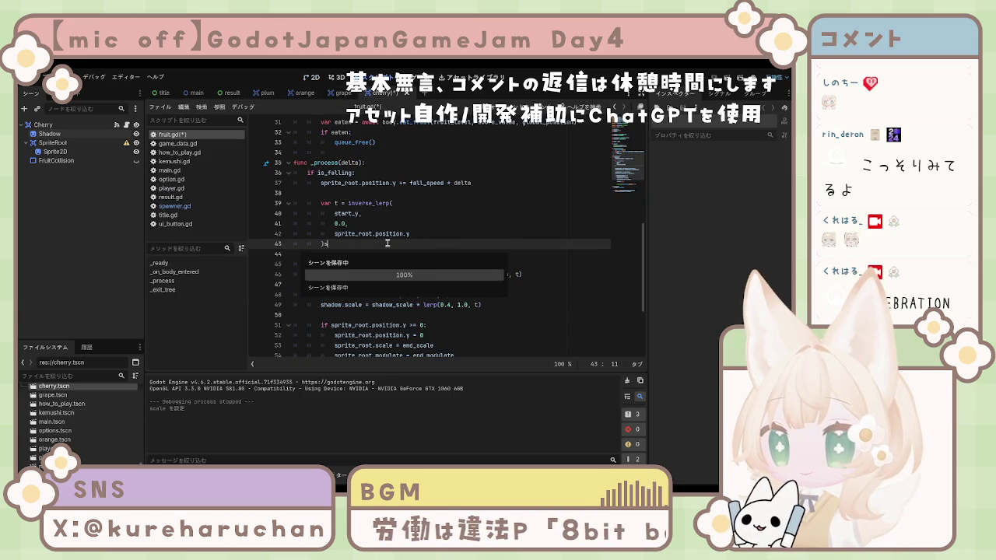
pyautogui.press('Down')
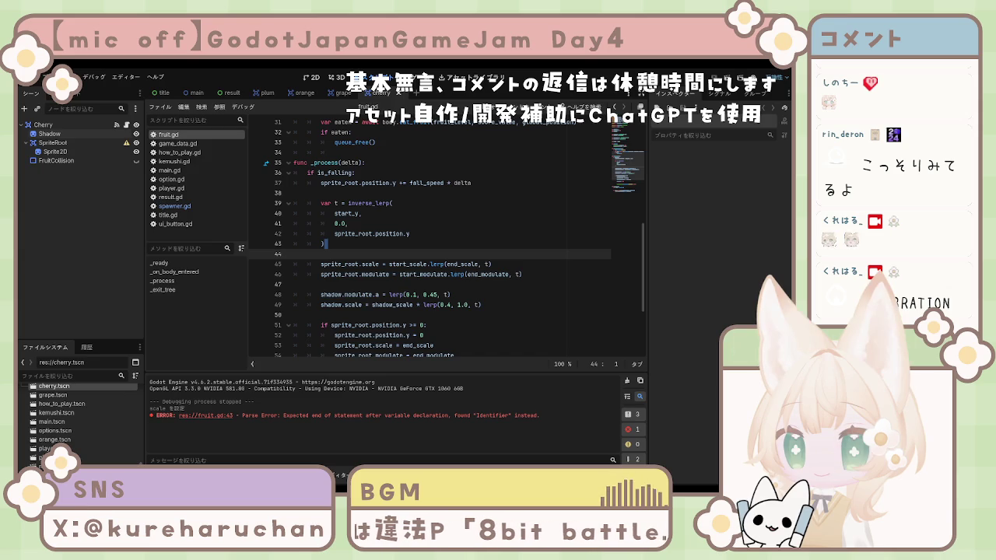
pyautogui.scroll(10, 443, 233)
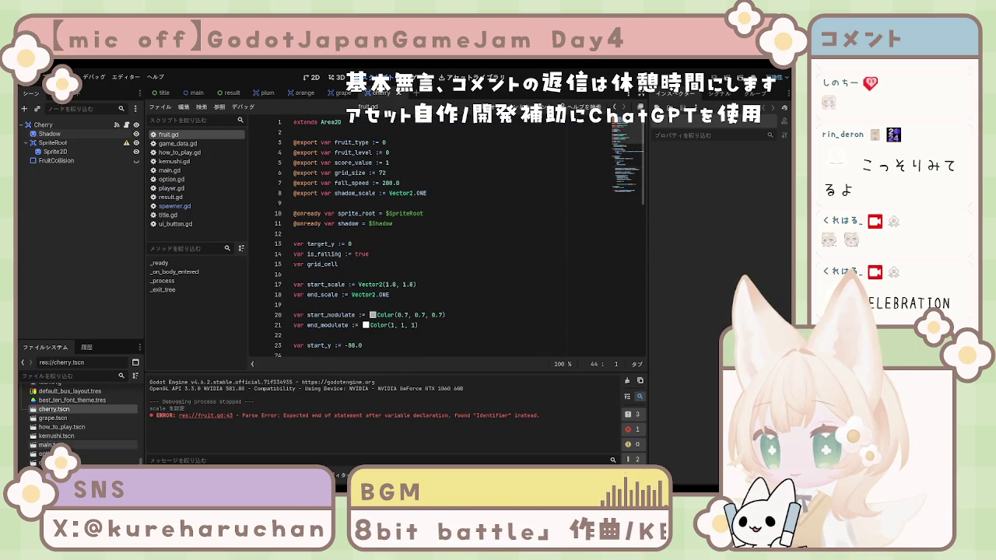
# - Pick player.tscn, review the shadow declaration in fruit.gd, and select the Shadow node
pyautogui.scroll(2, 78, 442)
pyautogui.click(78, 461)
pyautogui.scroll(-1, 78, 460)
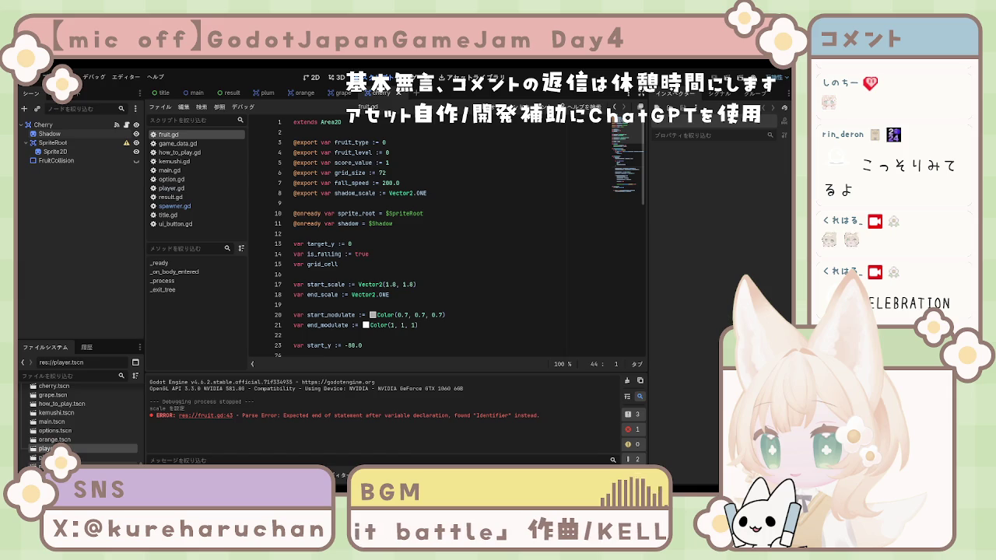
pyautogui.scroll(-10, 66, 426)
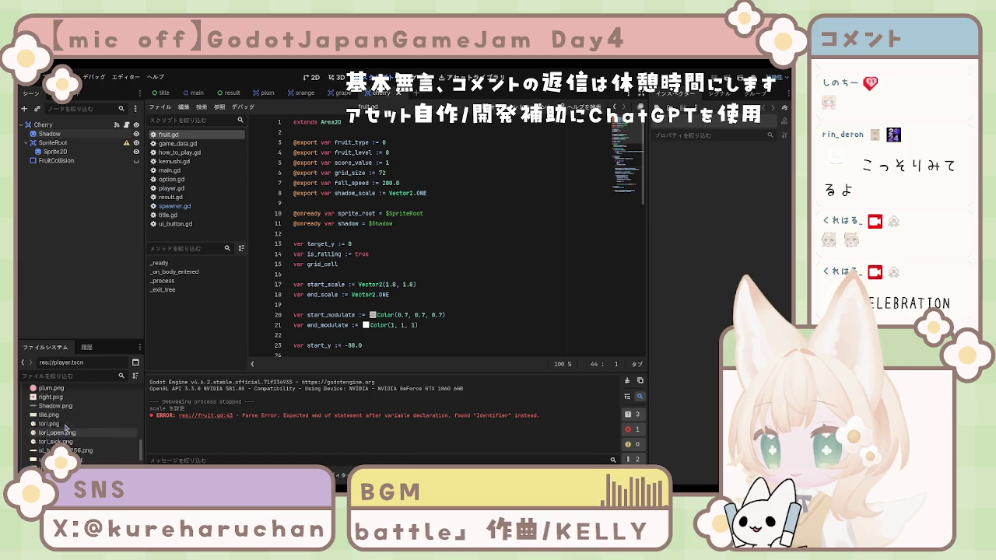
pyautogui.scroll(15, 67, 426)
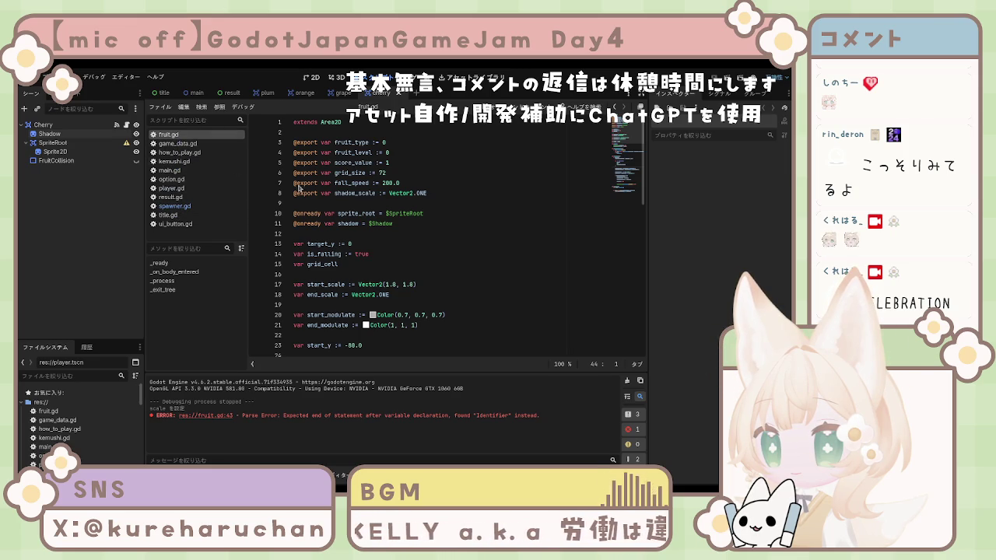
pyautogui.click(401, 233)
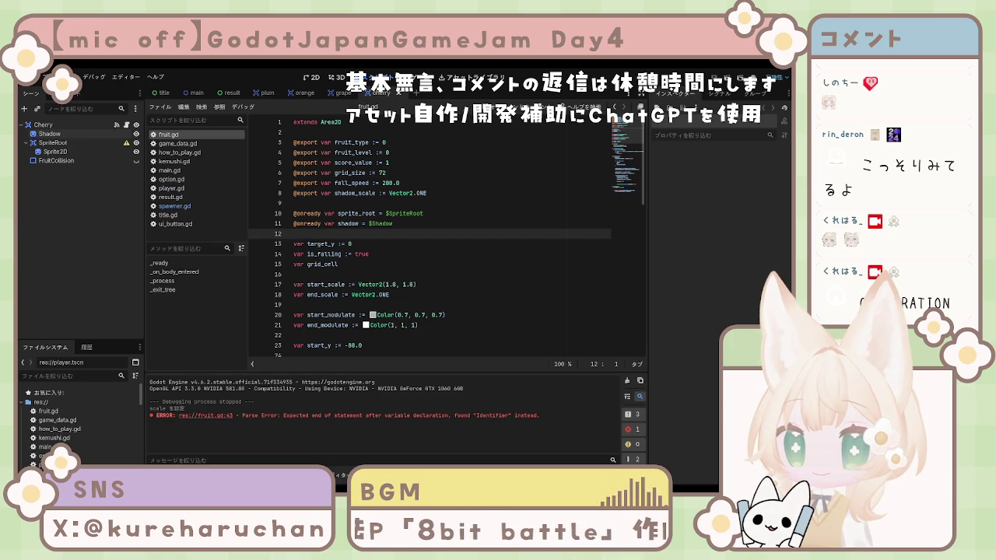
pyautogui.click(420, 223)
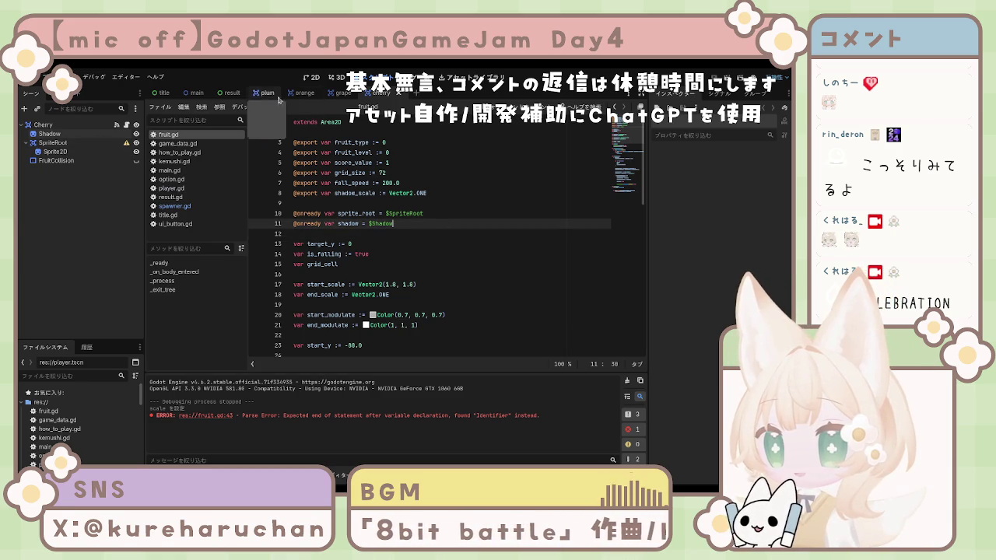
pyautogui.click(108, 134)
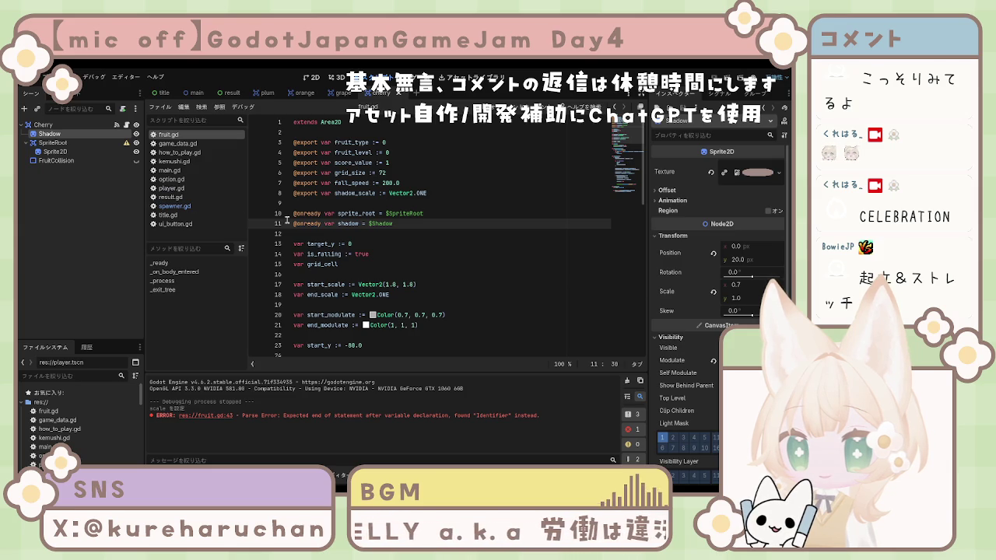
# - Give the Cherry root a Shadow Scale x of 0.7, then switch to the grape scene
pyautogui.click(42, 125)
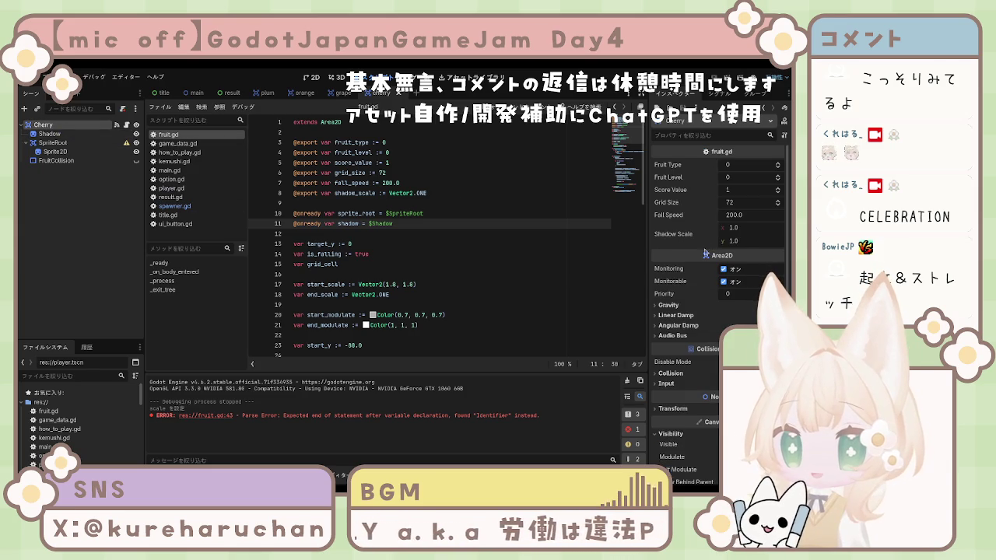
pyautogui.click(745, 229)
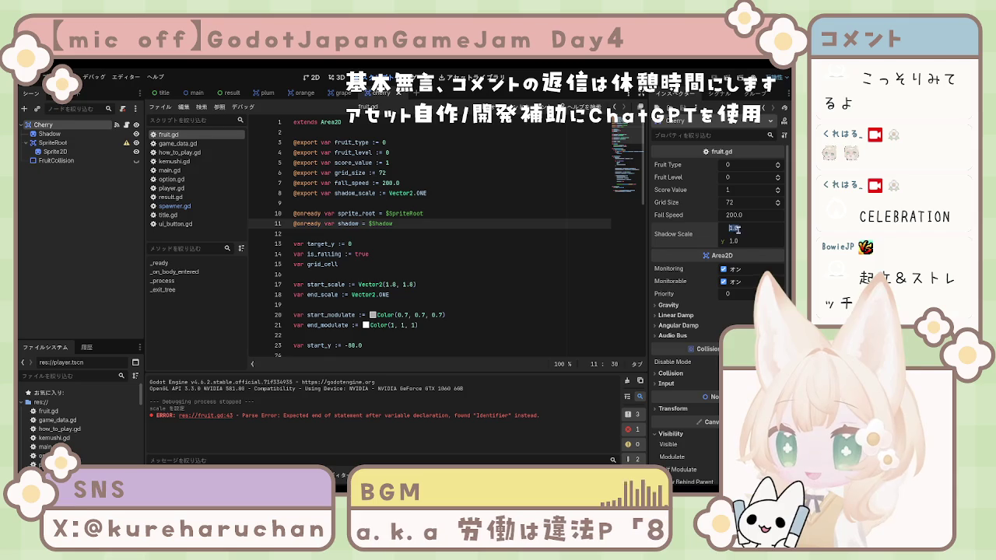
pyautogui.write('0.7')
pyautogui.press('Return')
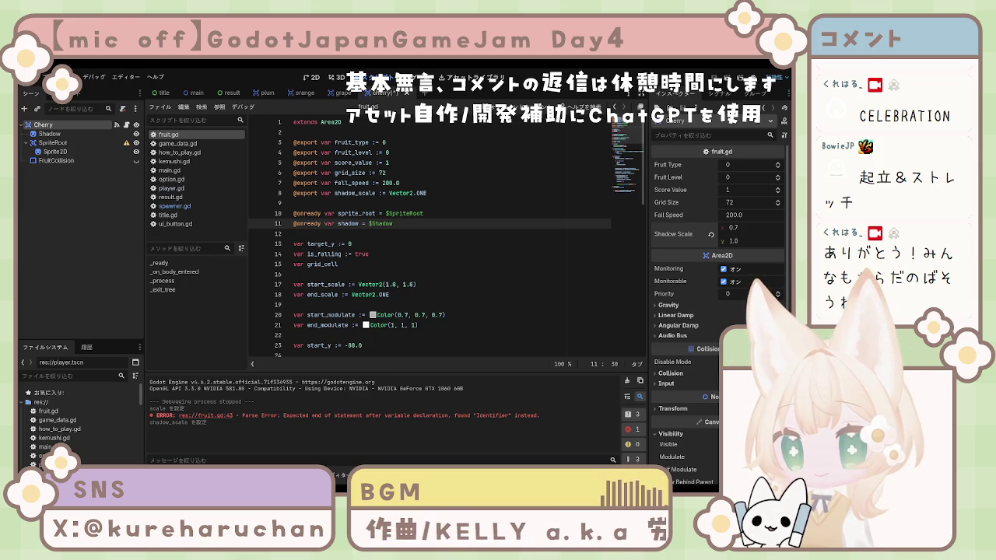
pyautogui.click(393, 152)
pyautogui.click(343, 93)
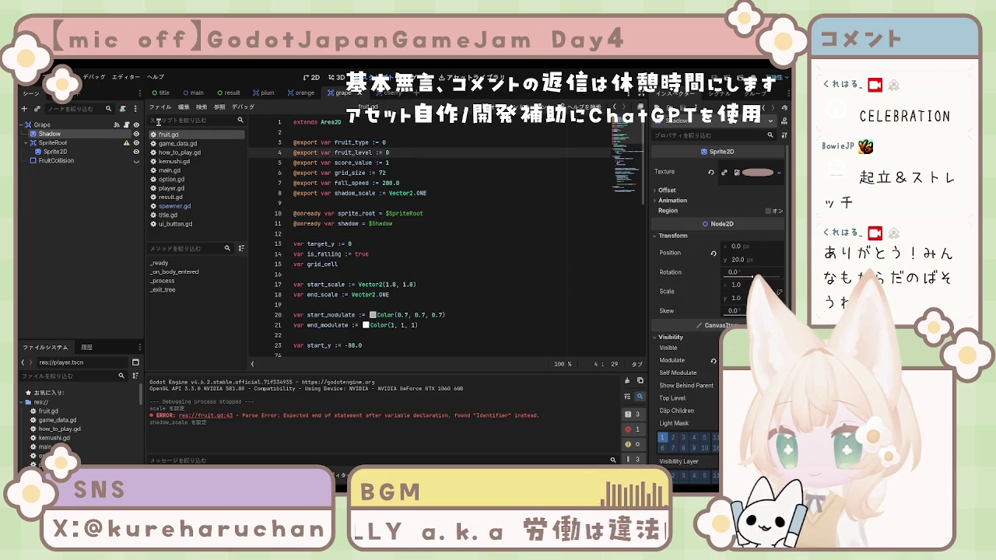
# - Select the Grape root node and enter 0.9 for its Shadow Scale x
pyautogui.click(42, 125)
pyautogui.moveTo(741, 231); pyautogui.dragTo(735, 231)
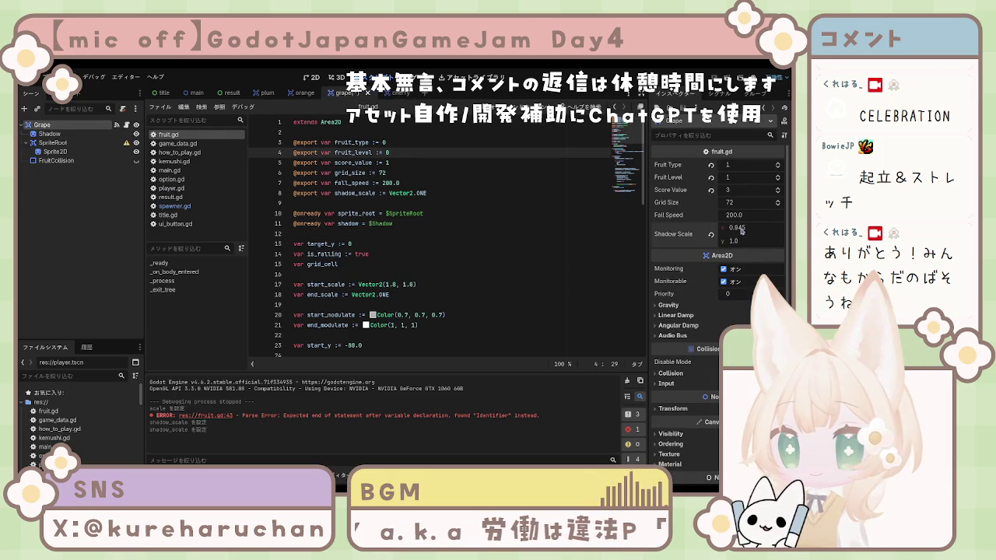
pyautogui.click(742, 231)
pyautogui.write('0')
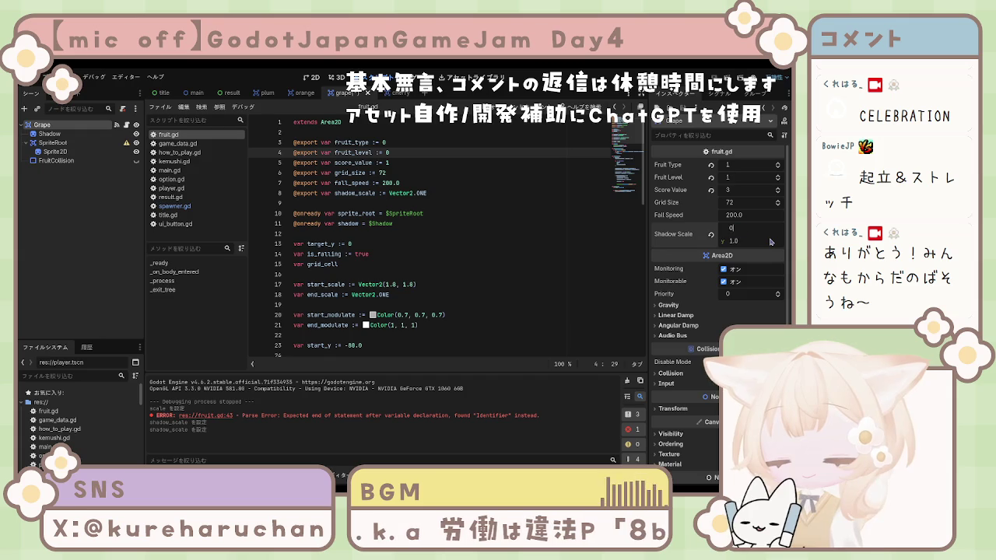
pyautogui.write('.9')
pyautogui.press('Return')
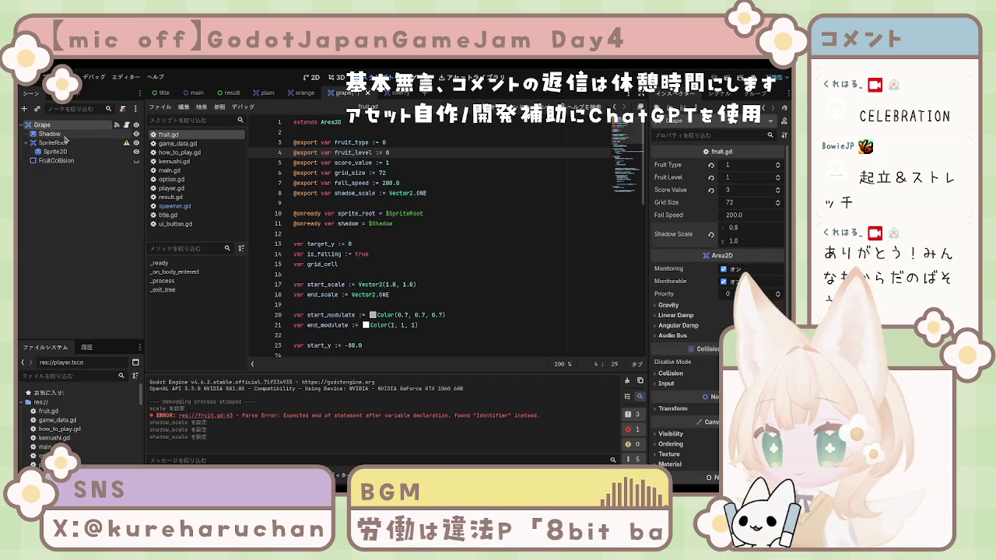
# - In the orange scene, set the Orange root's Shadow Scale x to 1.1
pyautogui.click(303, 93)
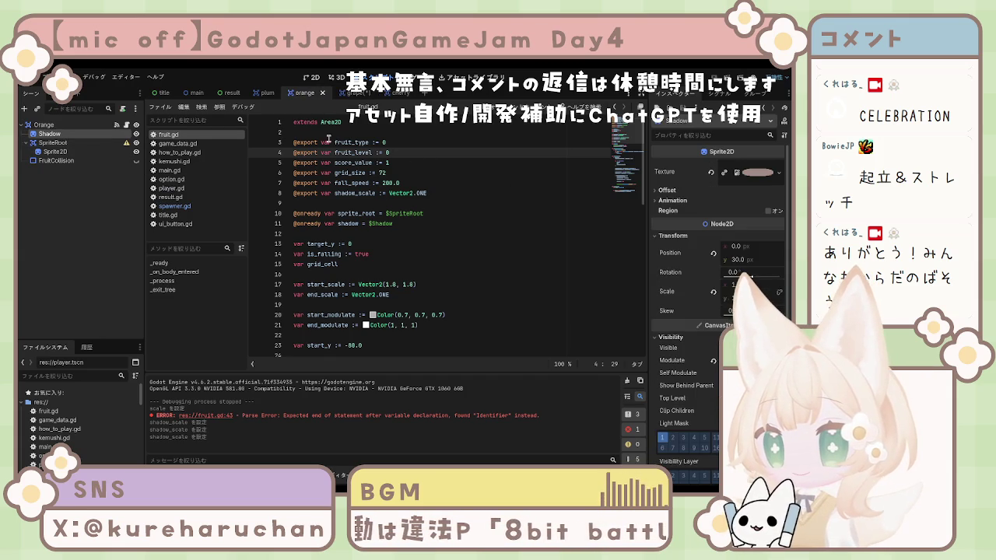
pyautogui.click(95, 152)
pyautogui.click(45, 124)
pyautogui.write('1.1')
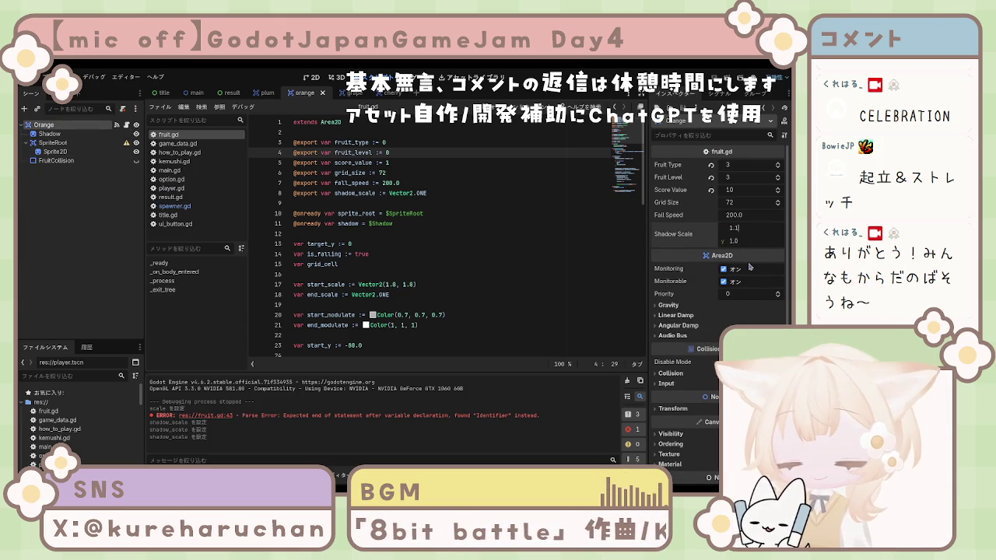
pyautogui.press('Return')
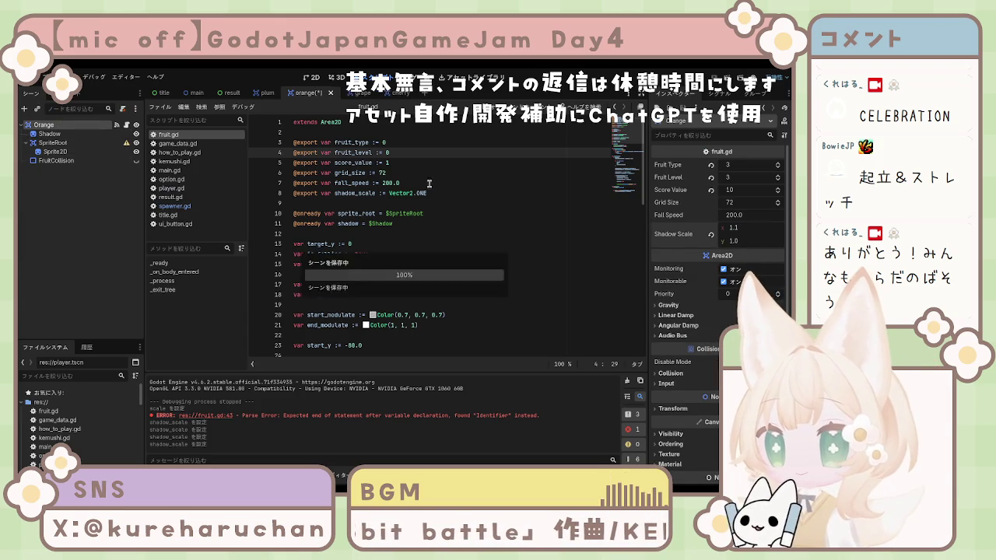
# - Set the Plum root's Shadow Scale x to 0.8 and save the plum scene
pyautogui.click(264, 94)
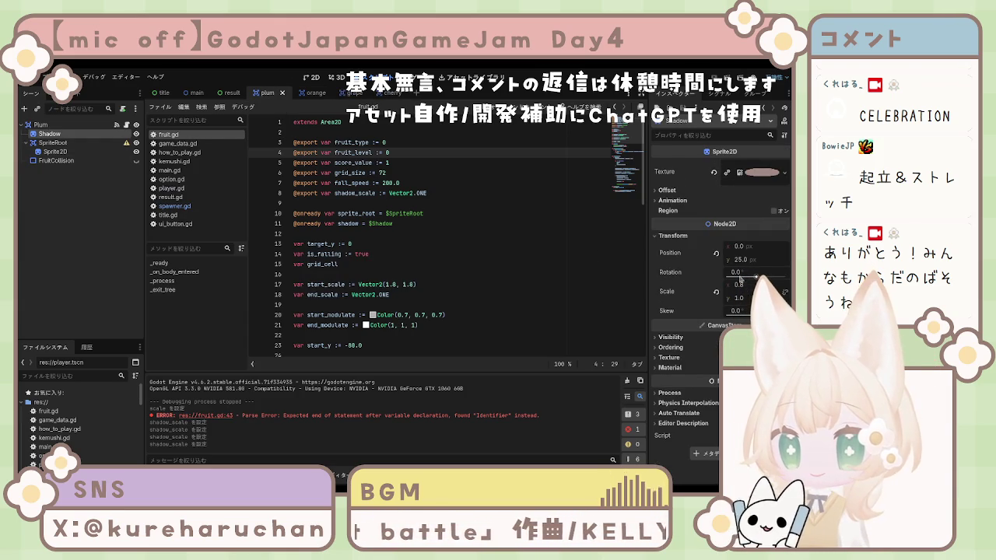
pyautogui.click(41, 124)
pyautogui.click(733, 228)
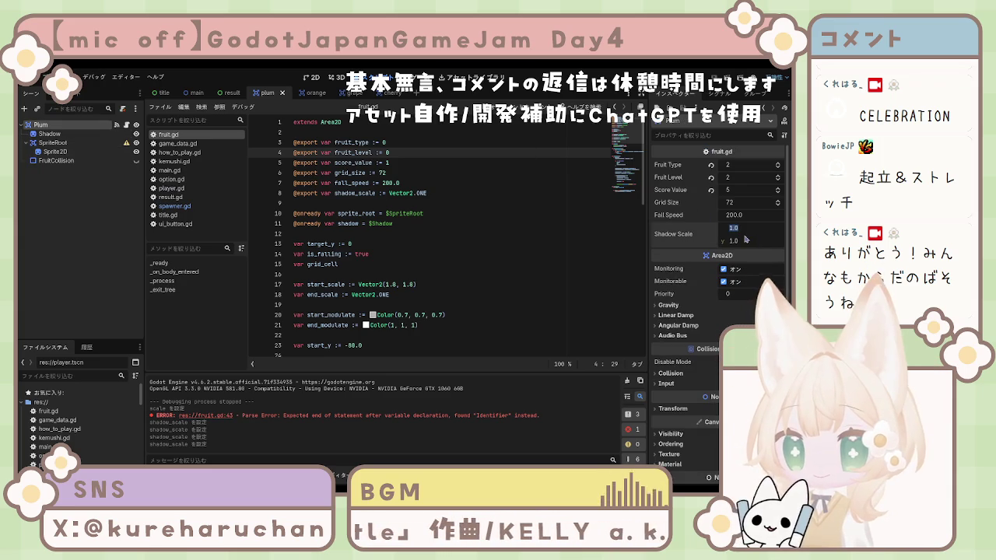
pyautogui.write('0.8')
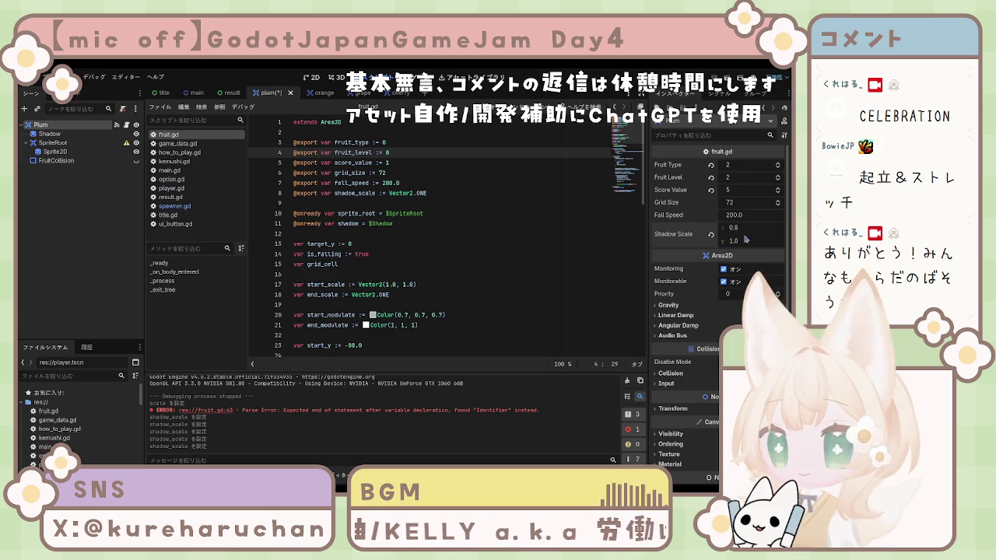
pyautogui.press('Return')
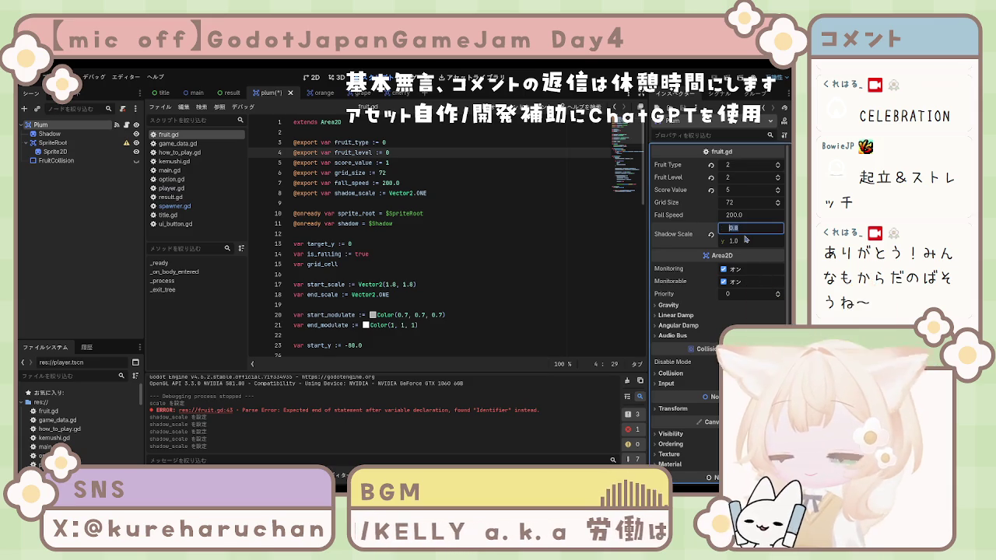
pyautogui.hotkey('ctrl', 's')
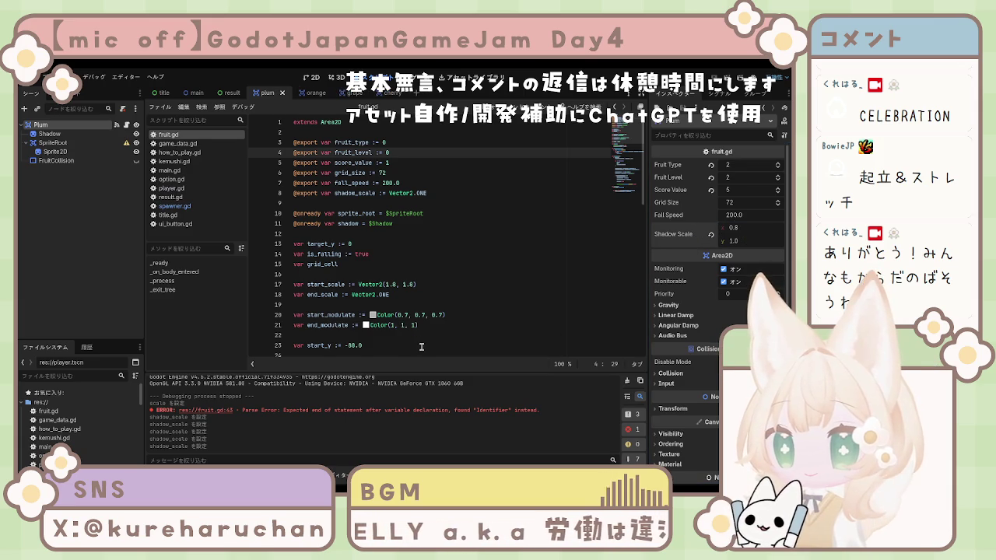
# - Scroll fruit.gd down to the _process shadow code at the inverse_lerp line
pyautogui.moveTo(421, 346); pyautogui.dragTo(420, 337)
pyautogui.click(407, 315)
pyautogui.scroll(-5, 407, 315)
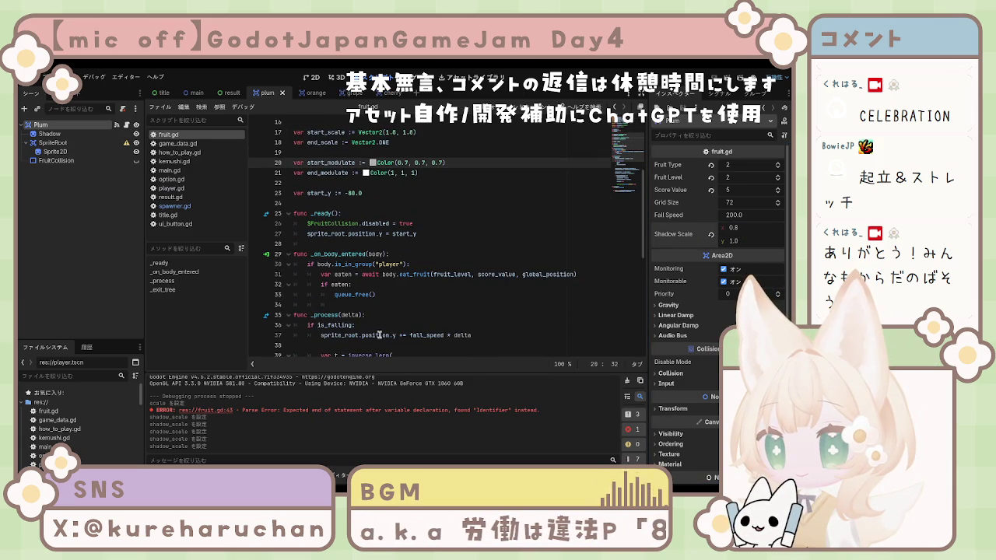
pyautogui.scroll(-5, 379, 334)
pyautogui.click(93, 288)
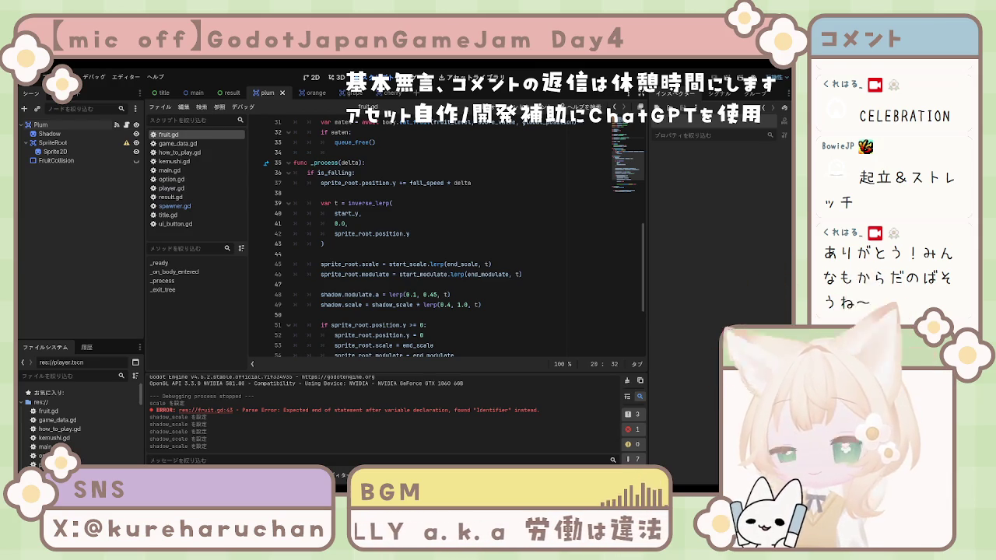
pyautogui.click(393, 203)
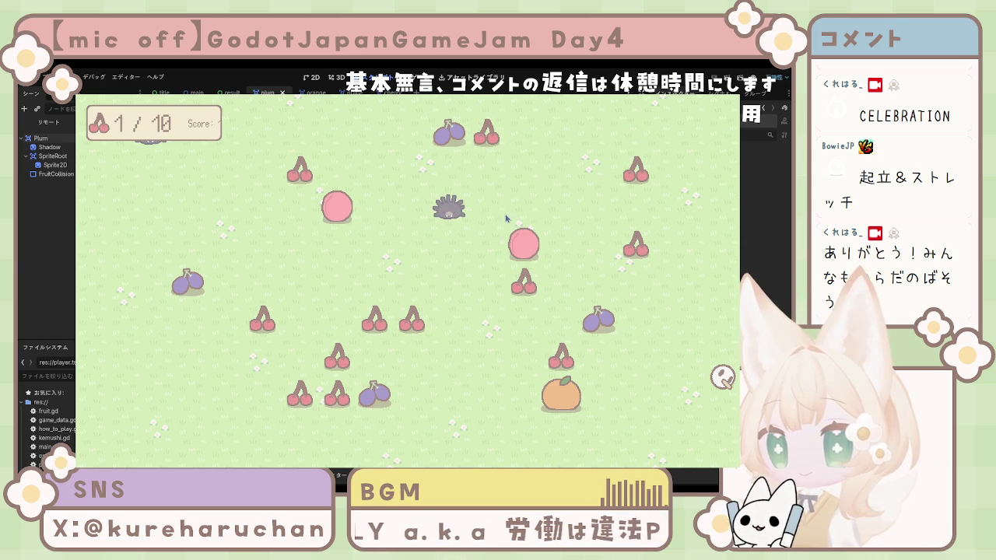
# - Stop the fruit-drop play-test with F8 after watching the falling fruits' shadows
pyautogui.press('F8')
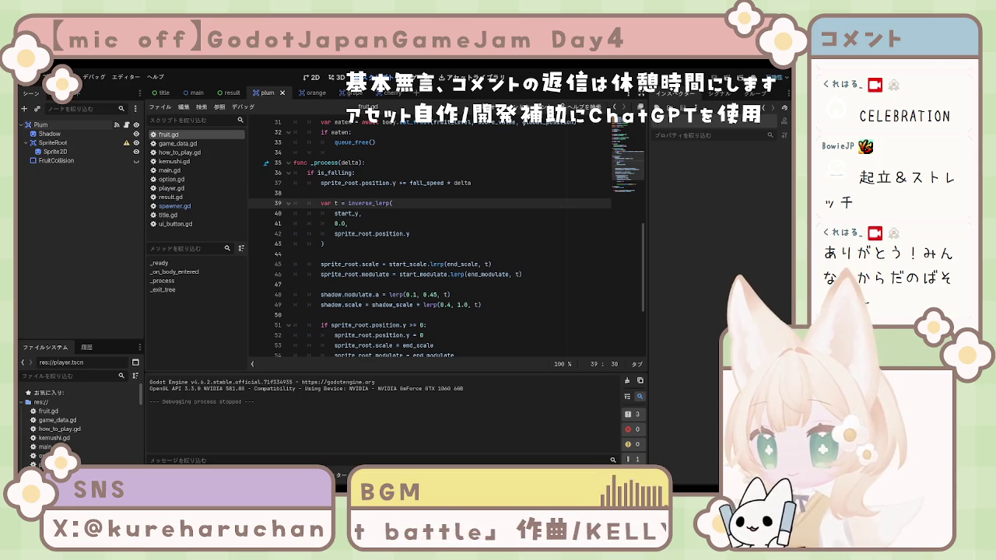
# - Close the plum, orange, grape and cherry tabs, open the result scene, then return to fruit.gd's shadow line
pyautogui.scroll(10, 389, 233)
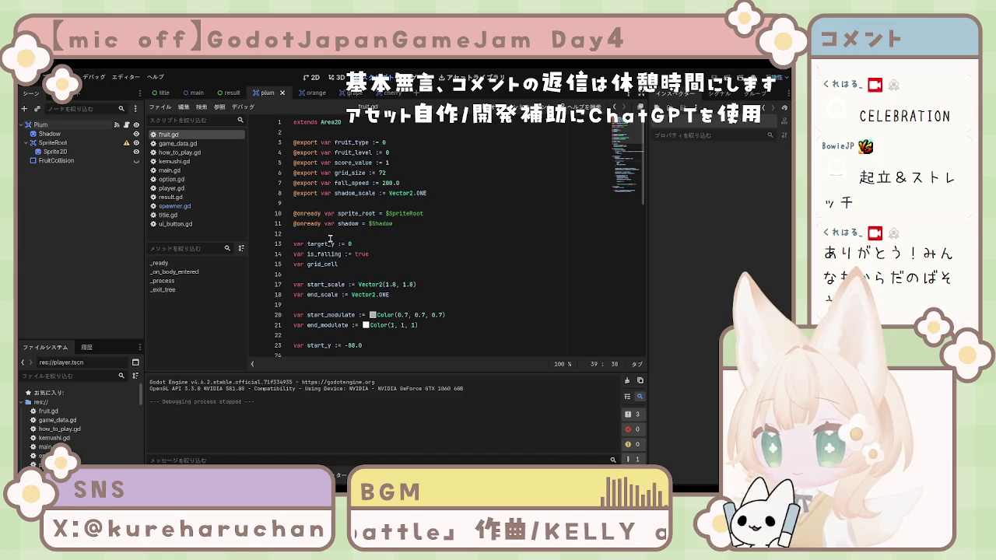
pyautogui.click(282, 93)
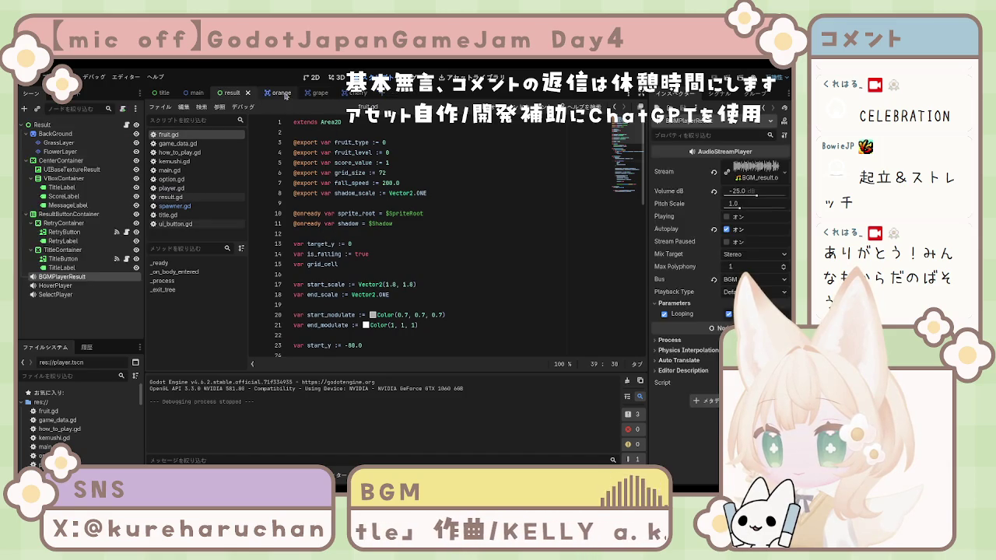
pyautogui.click(282, 92)
pyautogui.click(283, 93)
pyautogui.click(282, 93)
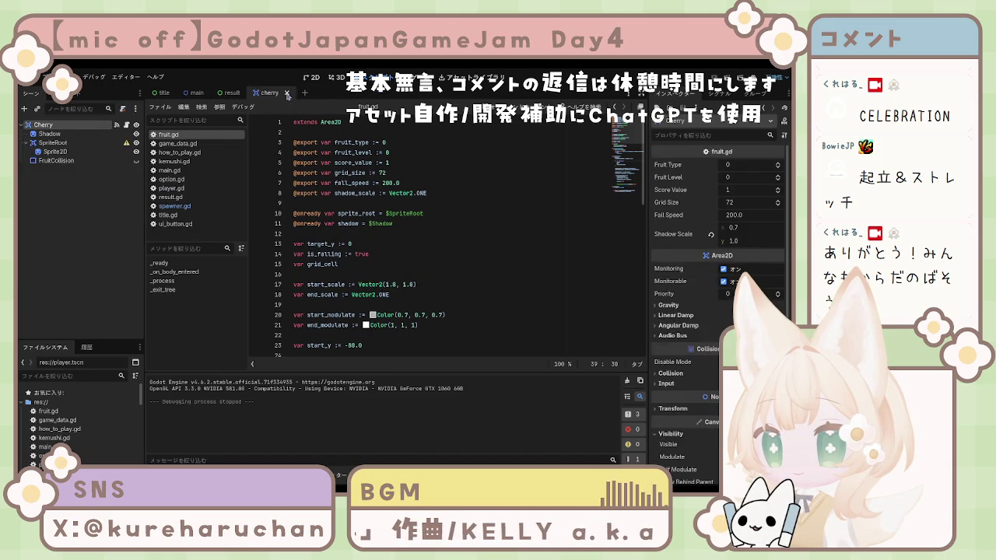
pyautogui.click(163, 92)
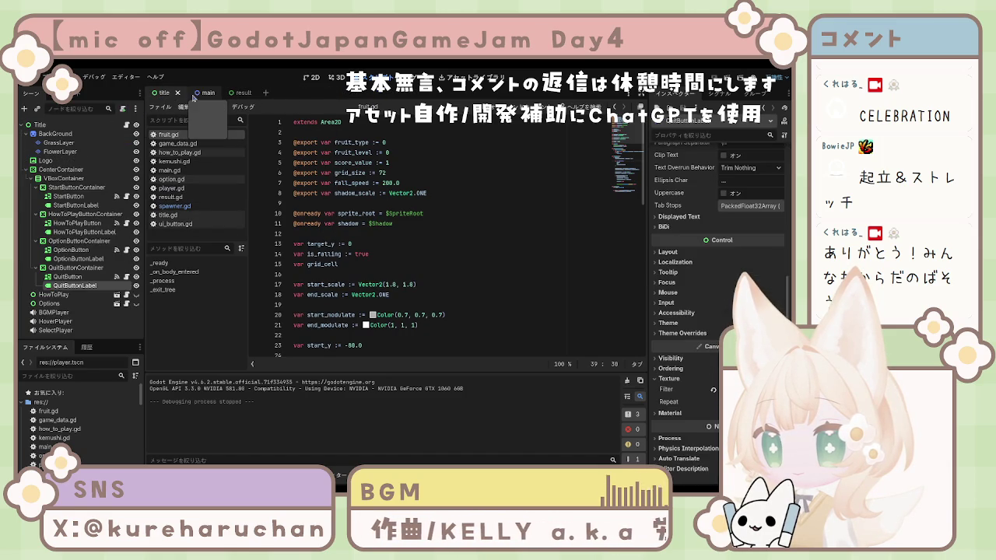
pyautogui.click(238, 95)
pyautogui.click(591, 223)
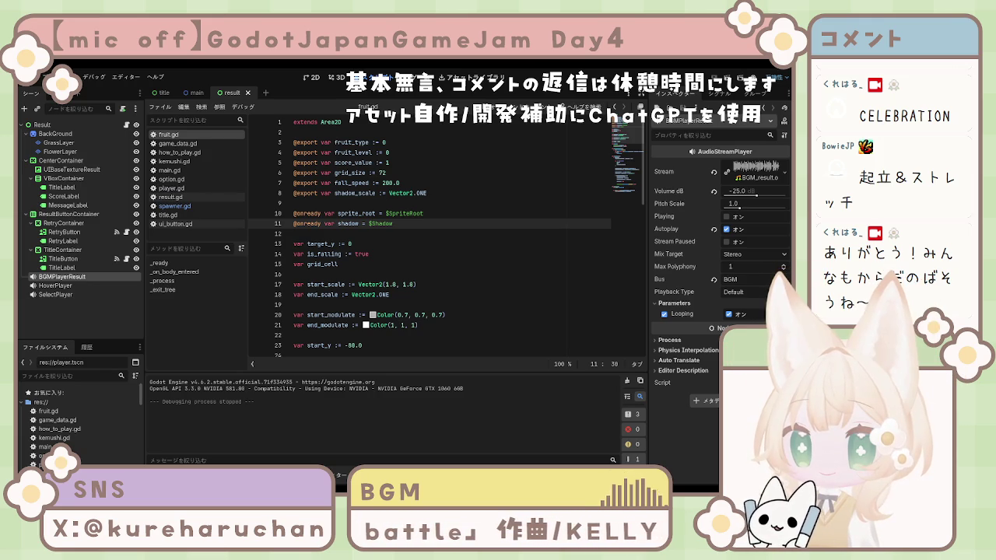
# - Edit line 23 of fruit.gd so it reads var start_y := -100 instead of -80.0
pyautogui.click(398, 345)
pyautogui.moveTo(379, 347); pyautogui.dragTo(348, 345)
pyautogui.write('1')
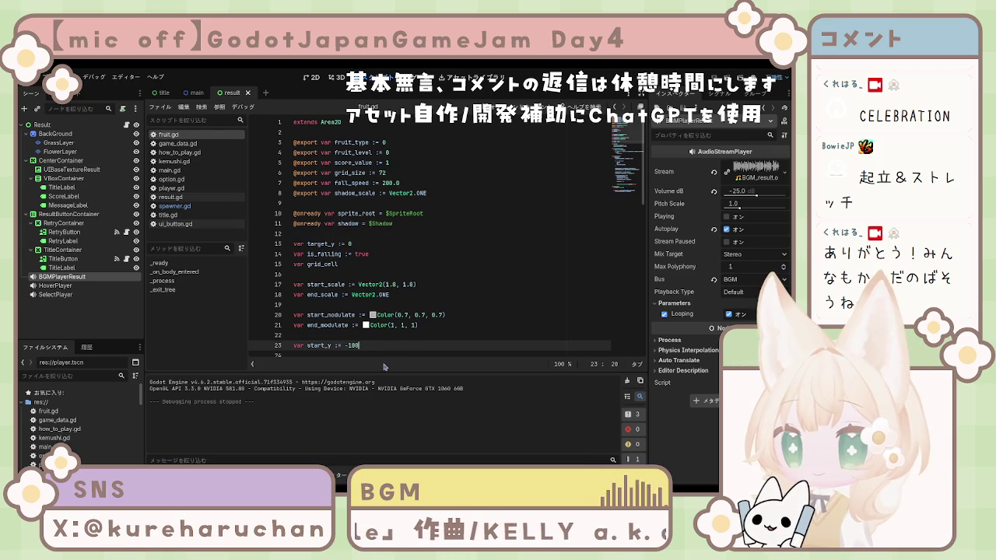
pyautogui.press('Return')
pyautogui.click(376, 342)
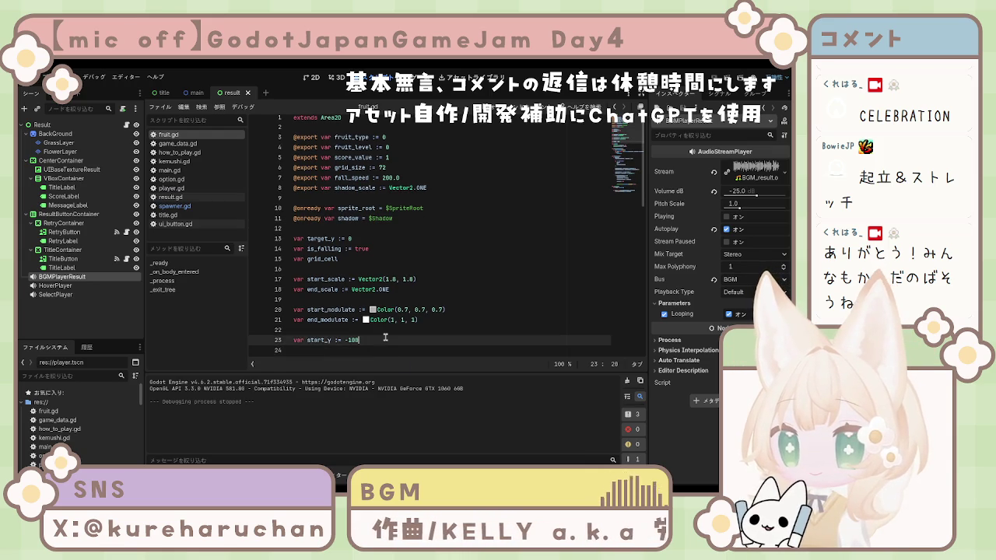
pyautogui.scroll(-2, 389, 337)
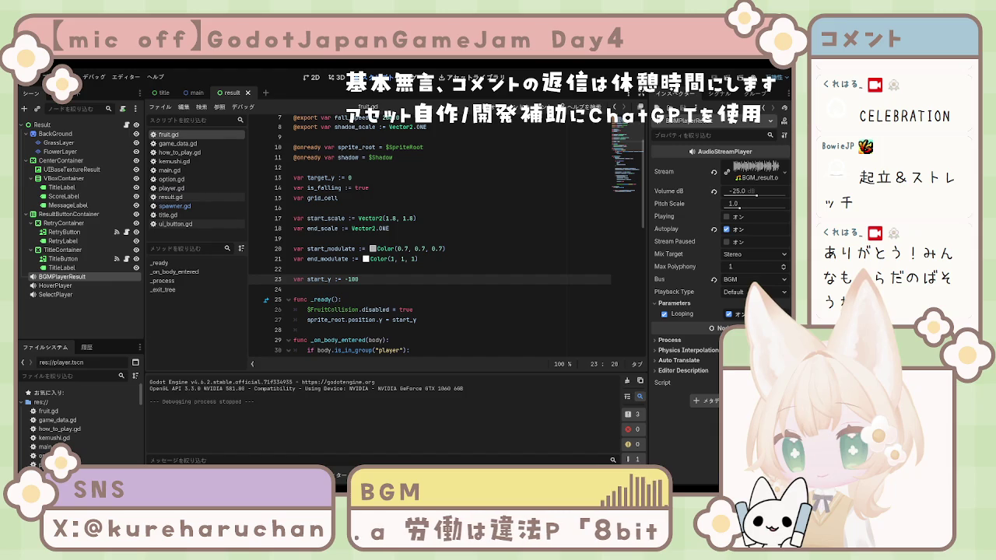
pyautogui.scroll(2, 392, 233)
pyautogui.click(391, 245)
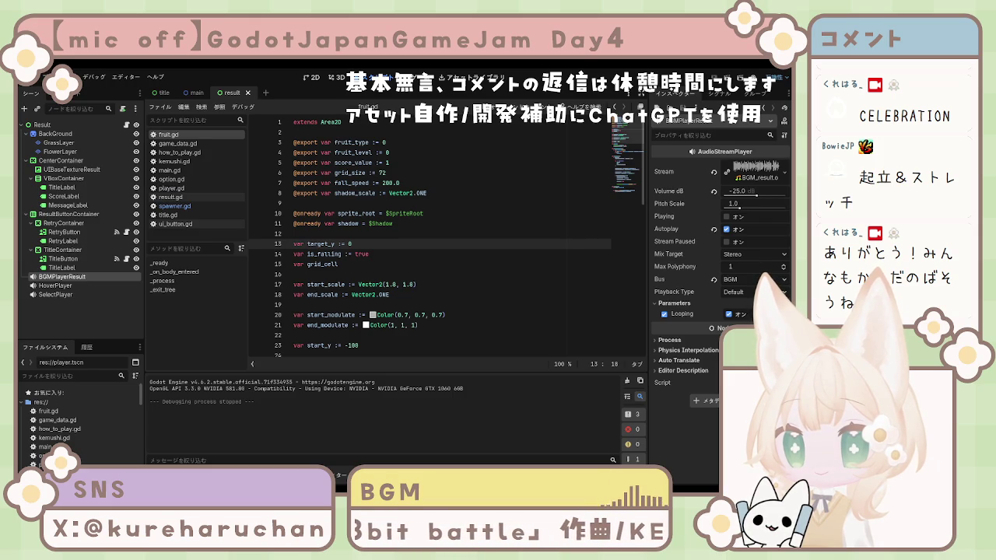
pyautogui.scroll(-5, 427, 233)
pyautogui.scroll(5, 428, 233)
pyautogui.scroll(-10, 428, 233)
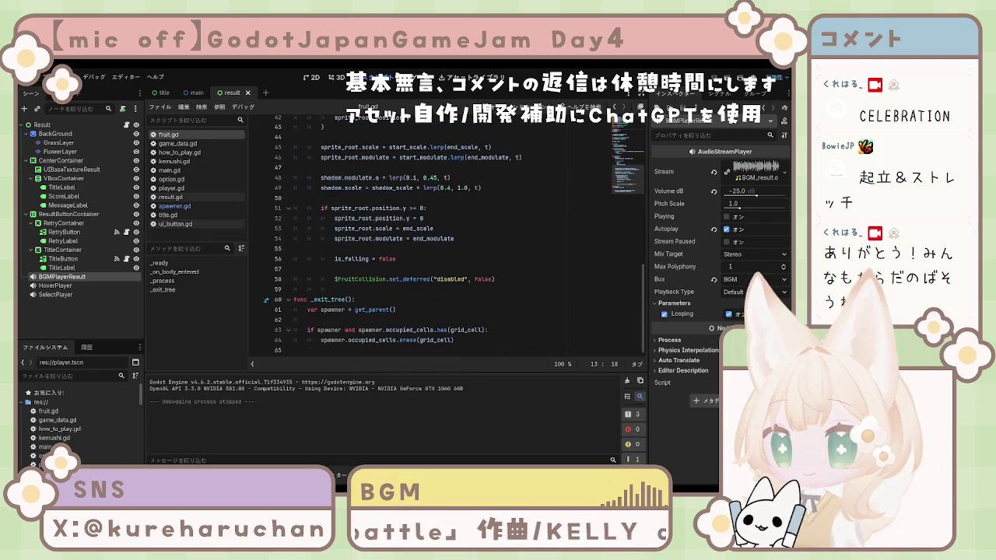
pyautogui.scroll(9, 428, 233)
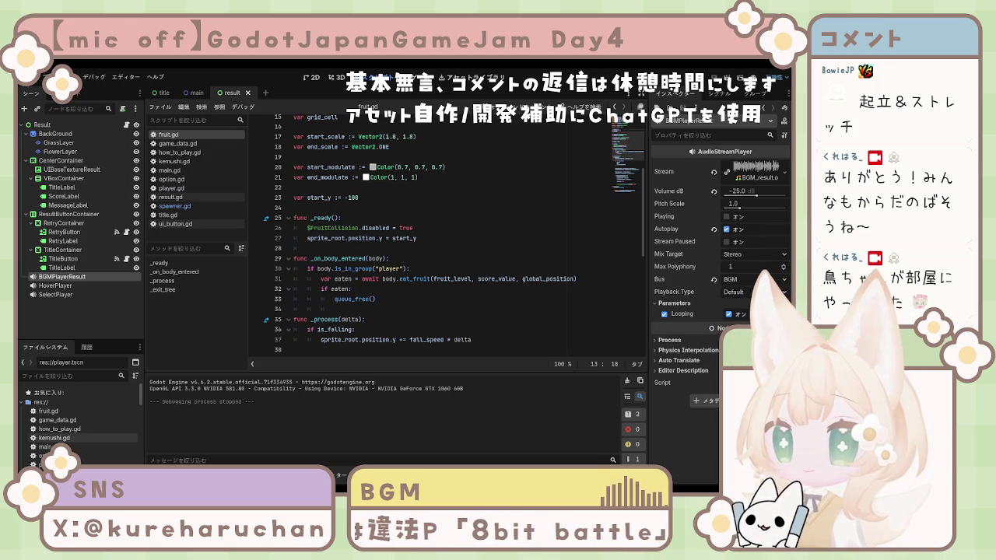
# - Open kemushi.gd and kemushi.tscn, then paste a new sprite node under the Kemushi root
pyautogui.doubleClick(55, 438)
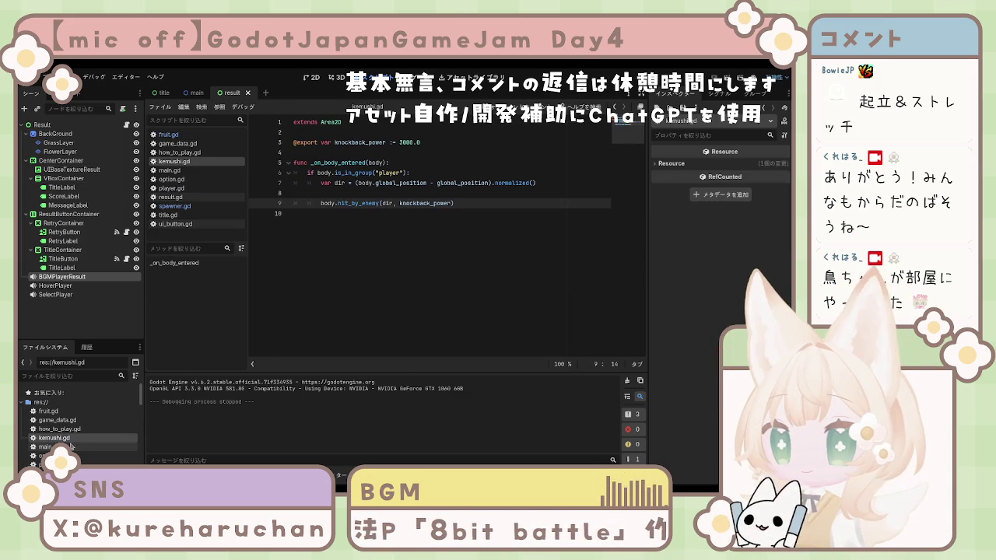
pyautogui.scroll(-3, 77, 435)
pyautogui.scroll(-4, 68, 444)
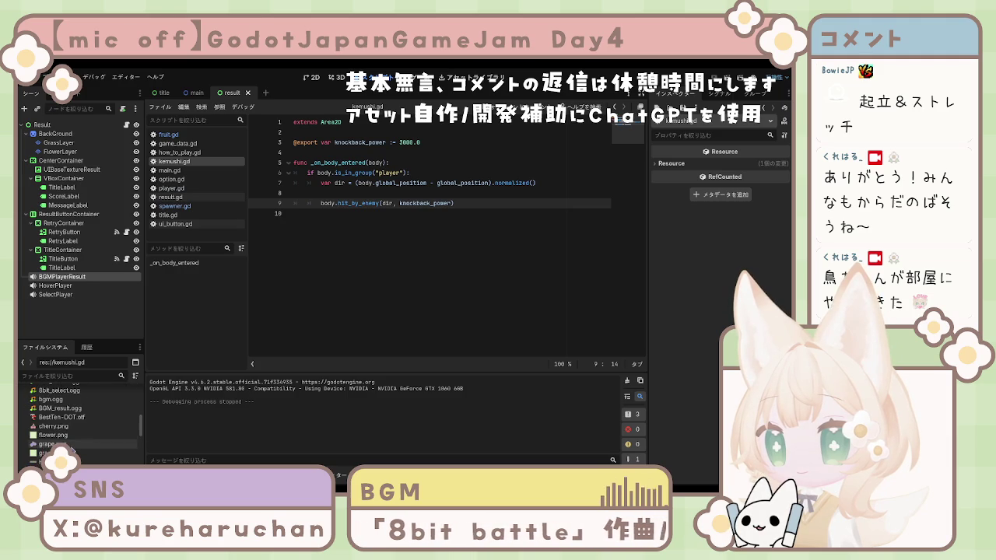
pyautogui.scroll(-3, 77, 435)
pyautogui.scroll(-8, 78, 436)
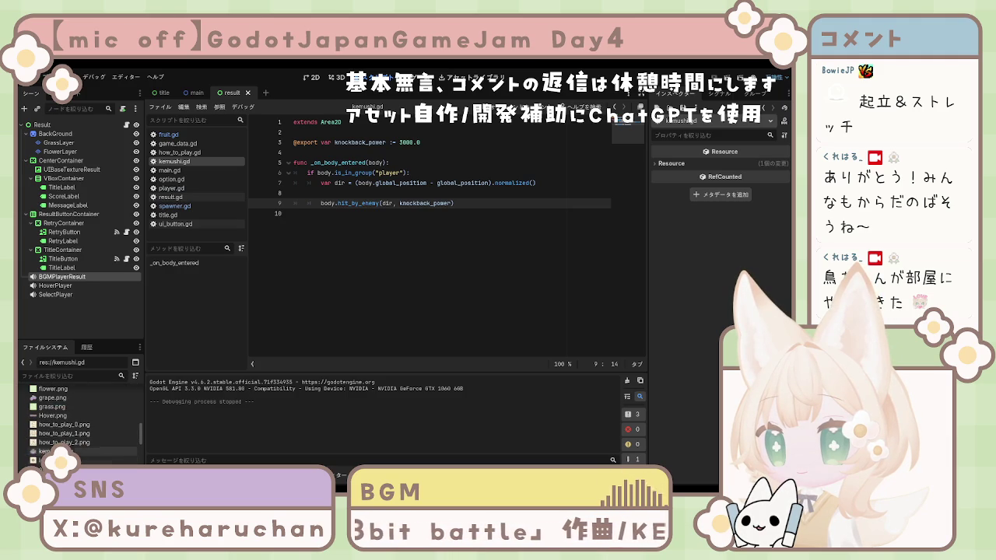
pyautogui.scroll(-5, 78, 442)
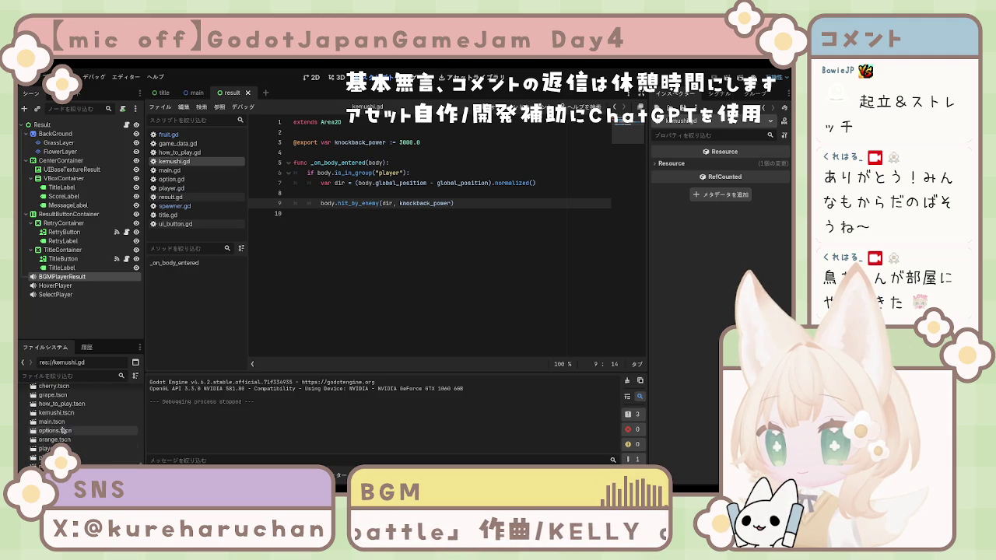
pyautogui.doubleClick(60, 413)
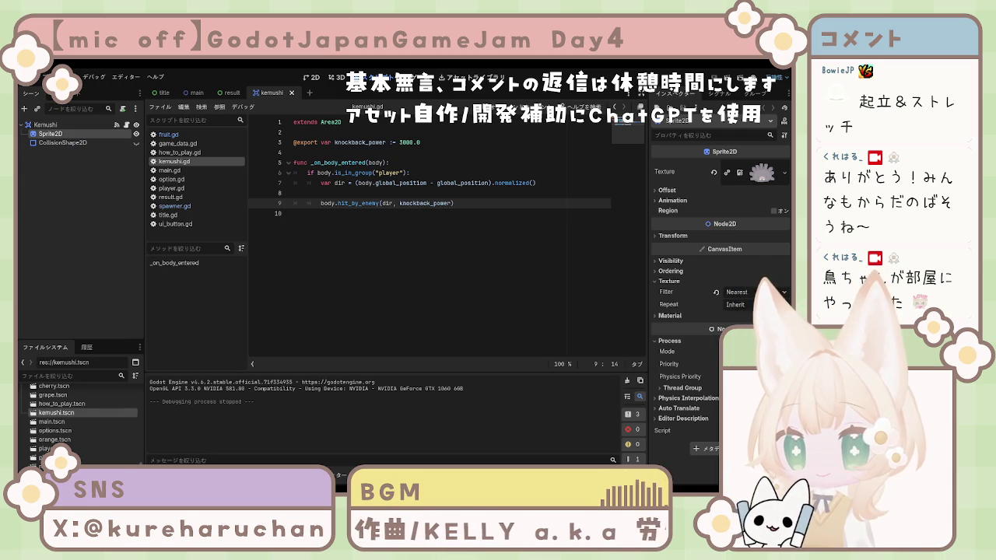
pyautogui.click(62, 127)
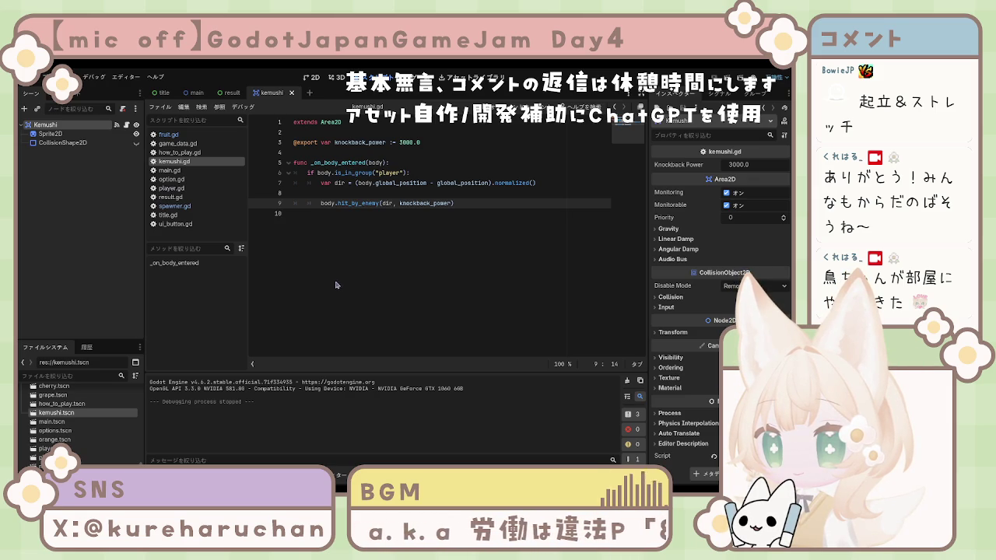
pyautogui.hotkey('ctrl', 'v')
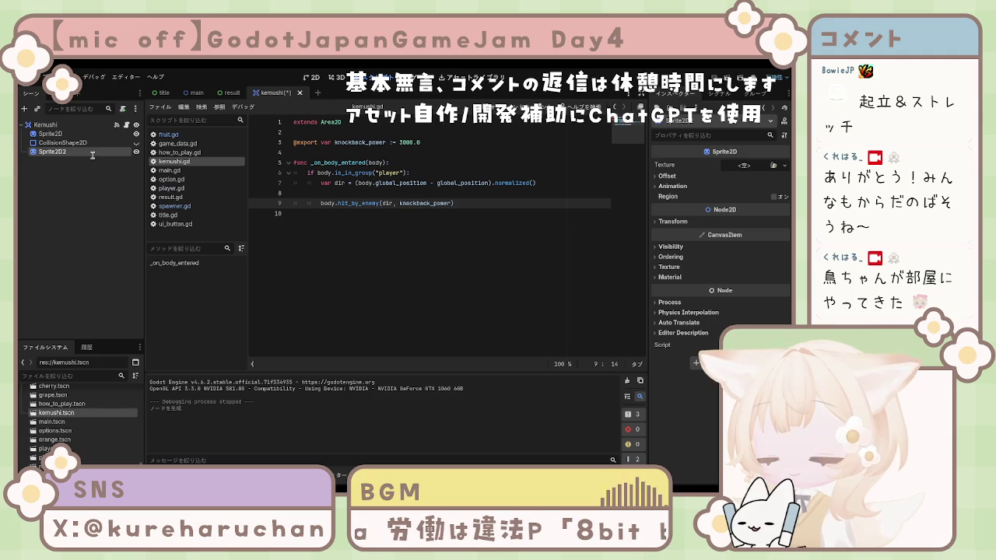
# - Rename the new sprite node to Shadow and move it above Sprite2D
pyautogui.press('F2')
pyautogui.write('Shadow')
pyautogui.press('Return')
pyautogui.moveTo(49, 151)
pyautogui.mouseDown()
pyautogui.moveTo(68, 139)
pyautogui.moveTo(53, 135)
pyautogui.mouseUp()
pyautogui.click(51, 135)
# - Give Shadow a texture image and change its texture filter from Inherit
pyautogui.moveTo(771, 166); pyautogui.dragTo(771, 167)
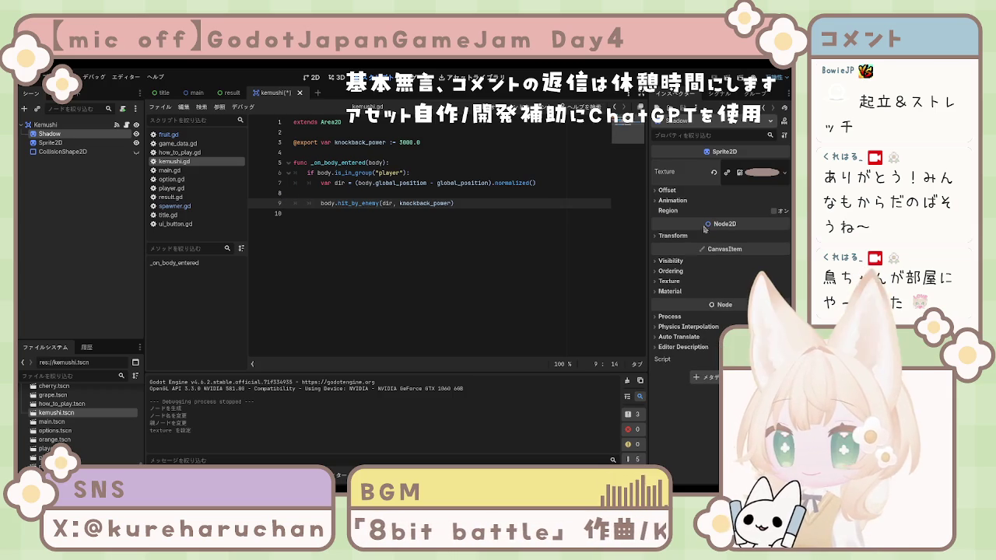
pyautogui.click(669, 316)
pyautogui.click(669, 317)
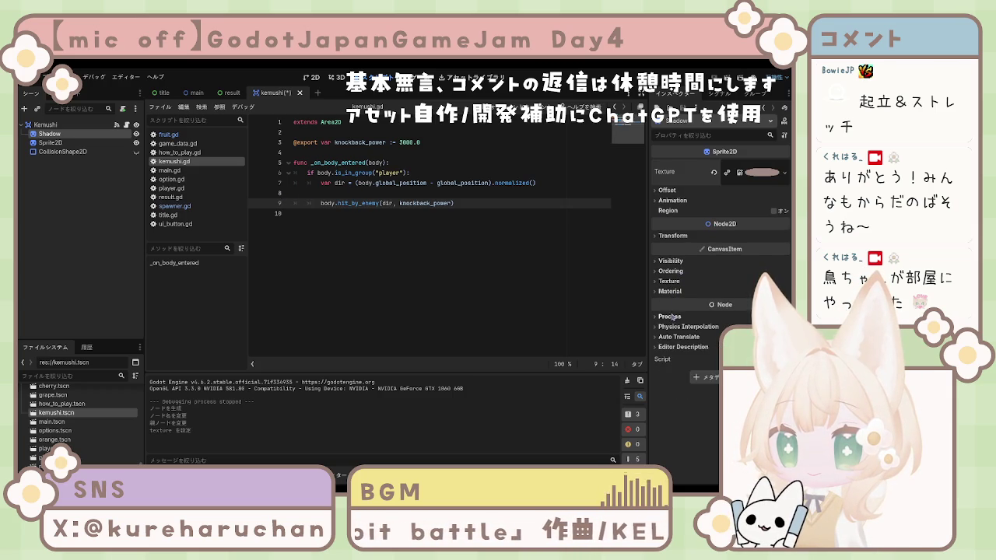
pyautogui.click(669, 281)
pyautogui.click(749, 292)
pyautogui.click(735, 313)
# - Make Shadow's modulate colour transparent and save the kemushi scene
pyautogui.click(670, 271)
pyautogui.click(671, 260)
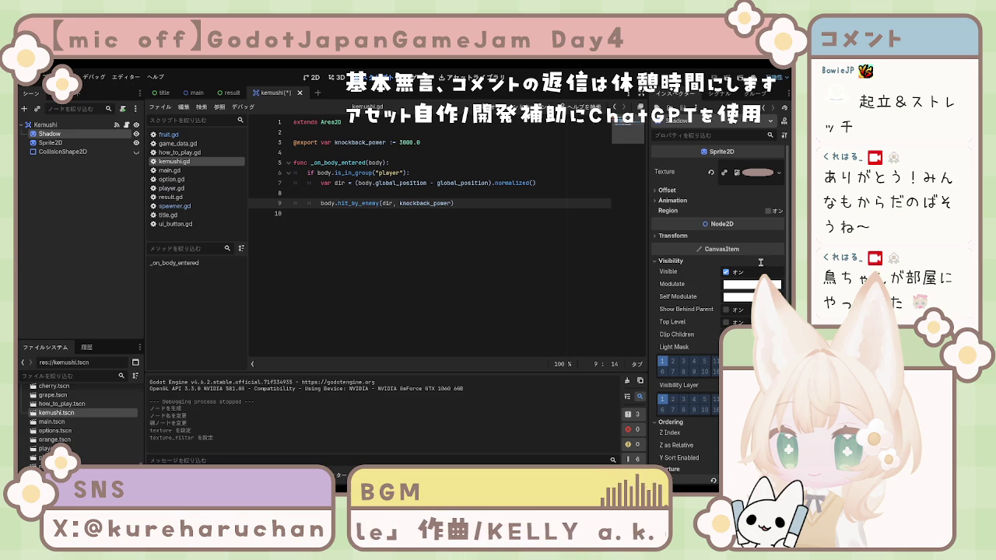
pyautogui.rightClick(745, 285)
pyautogui.click(759, 311)
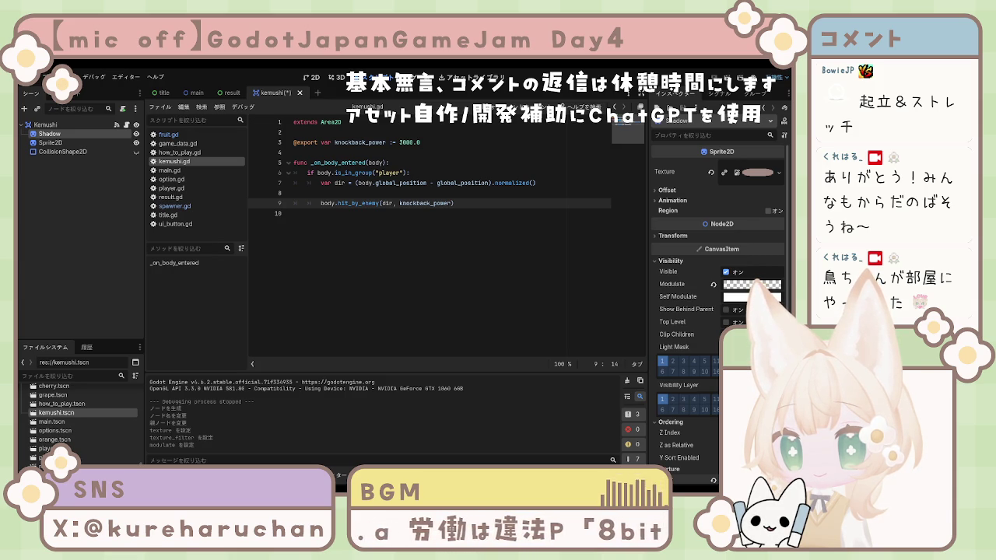
pyautogui.click(389, 249)
pyautogui.hotkey('ctrl', 's')
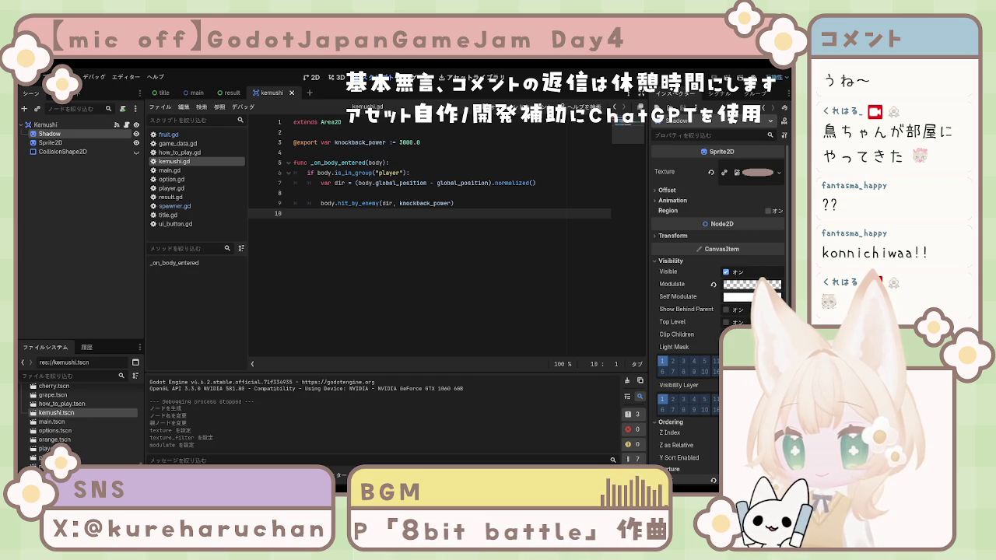
# - Check the Kemushi and Shadow node properties, then run the project with F5
pyautogui.click(45, 125)
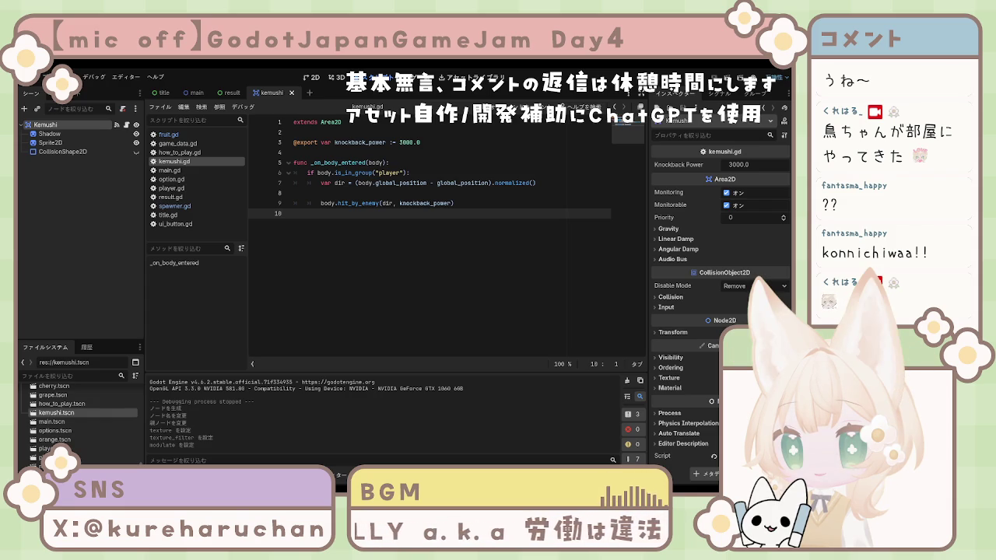
pyautogui.click(49, 133)
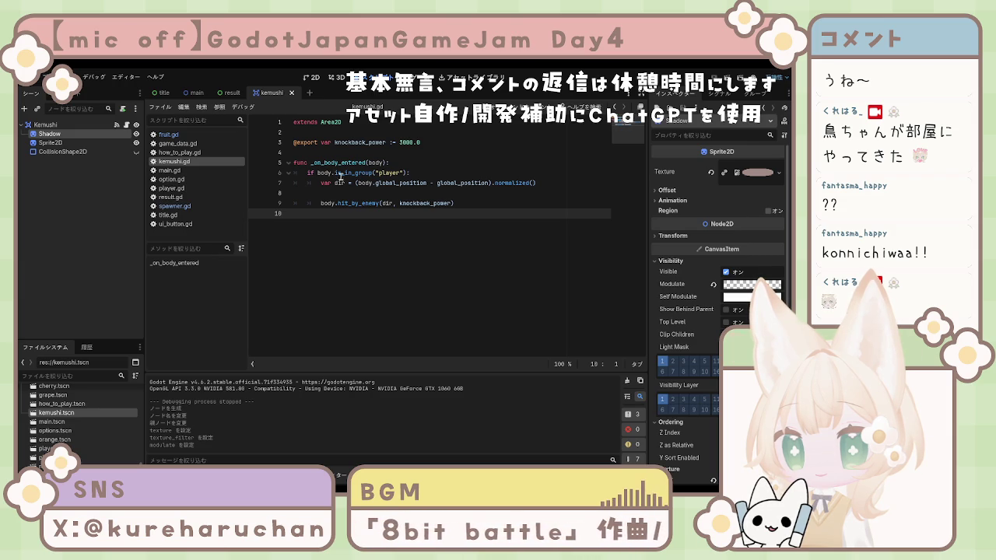
pyautogui.press('F5')
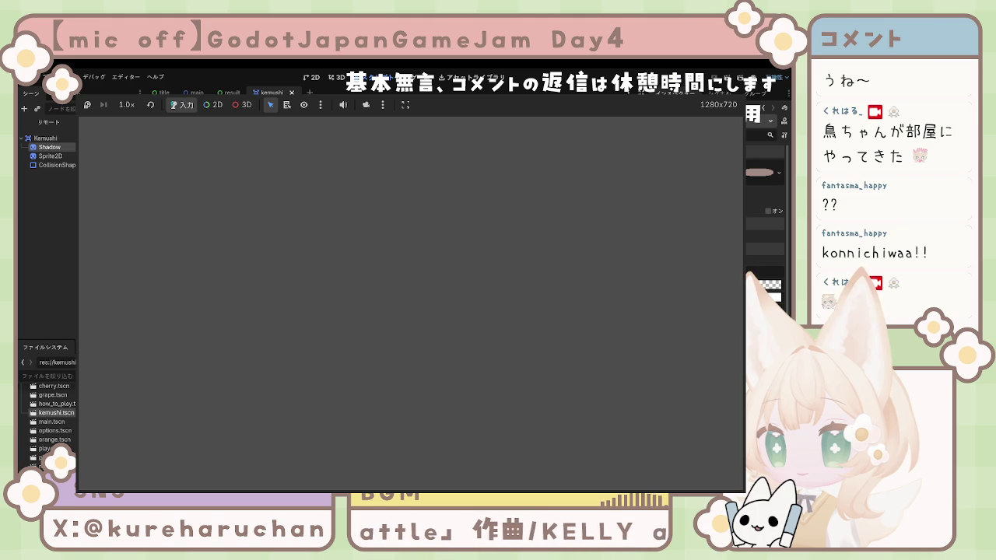
# - Stop the running game and select only the Shadow node in the Kemushi scene
pyautogui.press('F8')
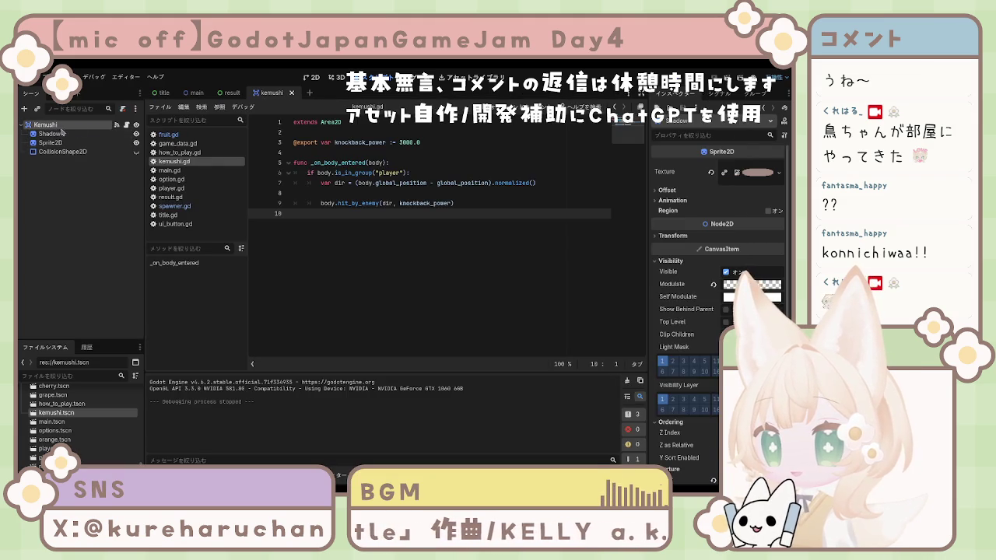
pyautogui.click(50, 135)
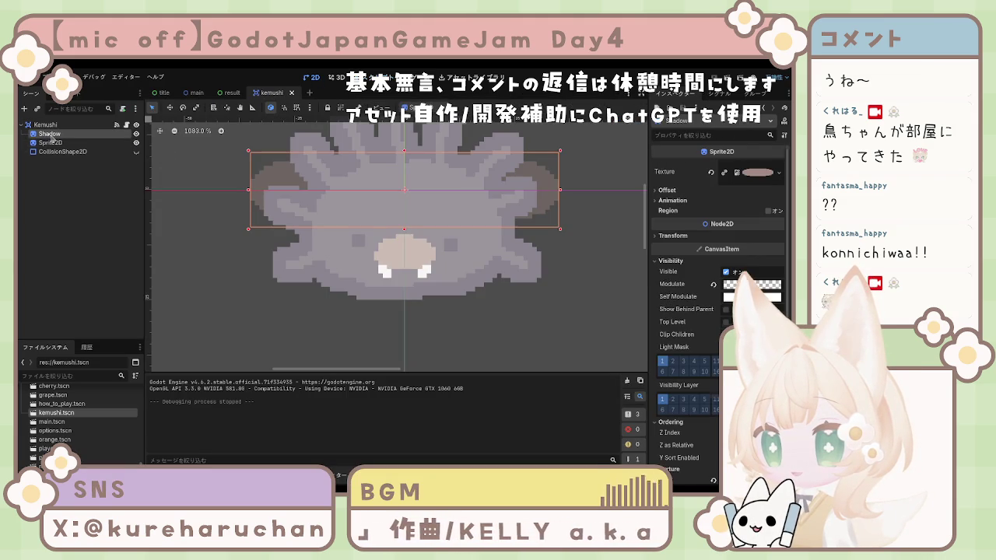
pyautogui.keyDown('shift'); pyautogui.click(502, 227); pyautogui.keyUp('shift')
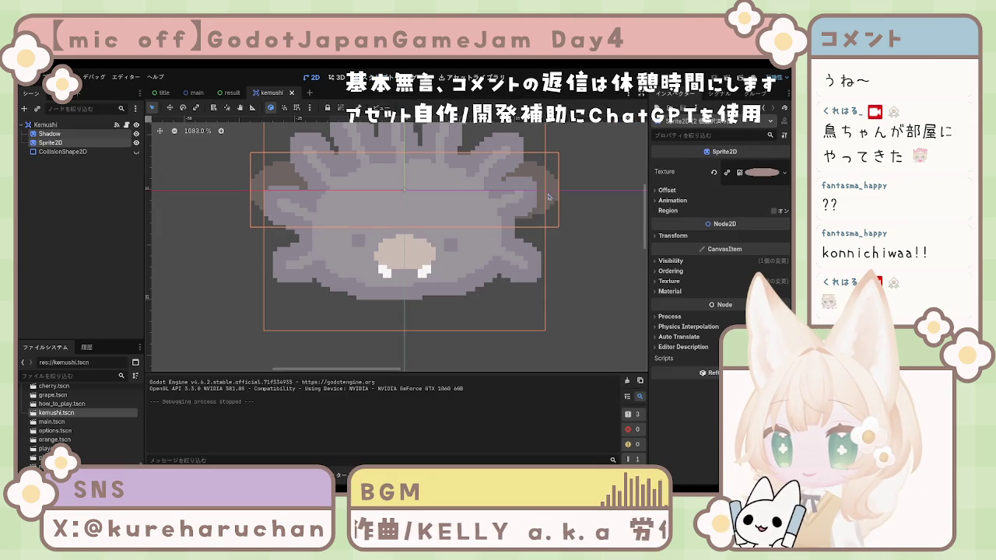
pyautogui.click(571, 207)
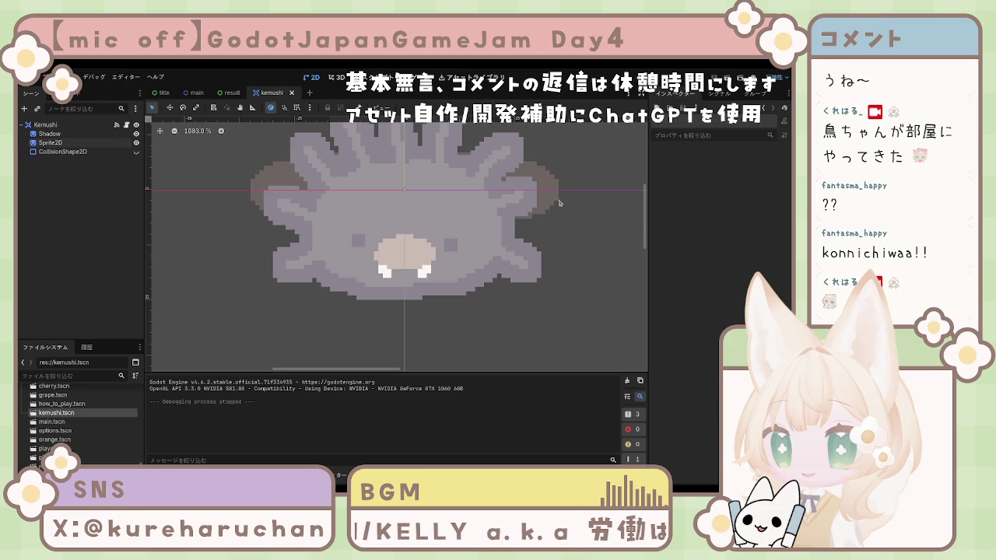
pyautogui.click(559, 203)
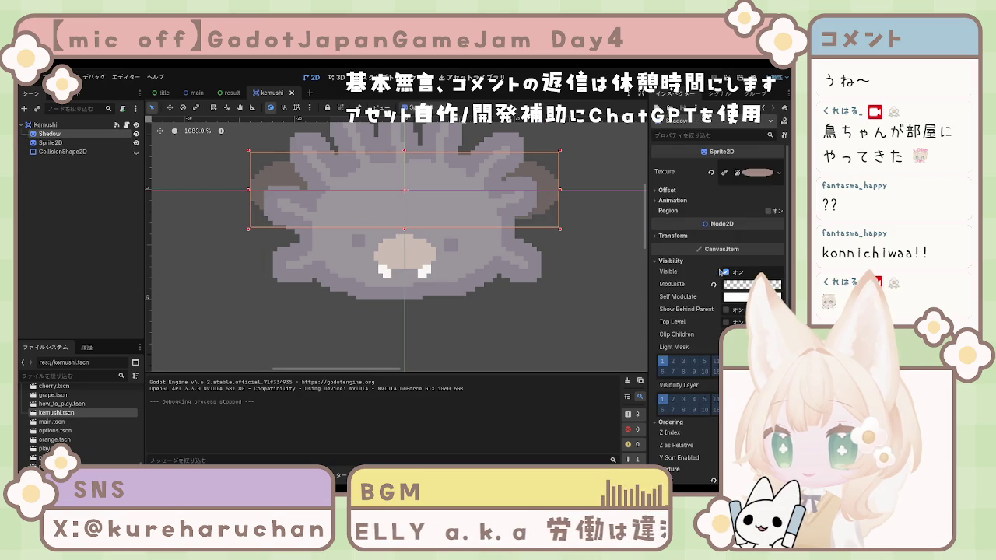
# - Set Shadow's position y to 20, save the scene, and test-run it with F6
pyautogui.click(672, 235)
pyautogui.moveTo(735, 259)
pyautogui.mouseDown()
pyautogui.moveTo(753, 259)
pyautogui.moveTo(740, 269)
pyautogui.mouseUp()
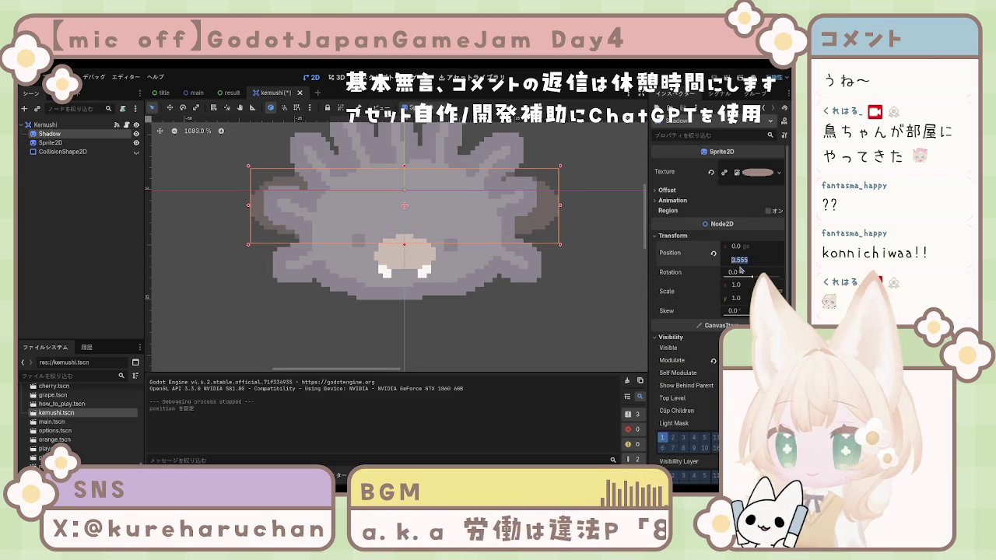
pyautogui.write('12')
pyautogui.press('Return')
pyautogui.click(484, 337)
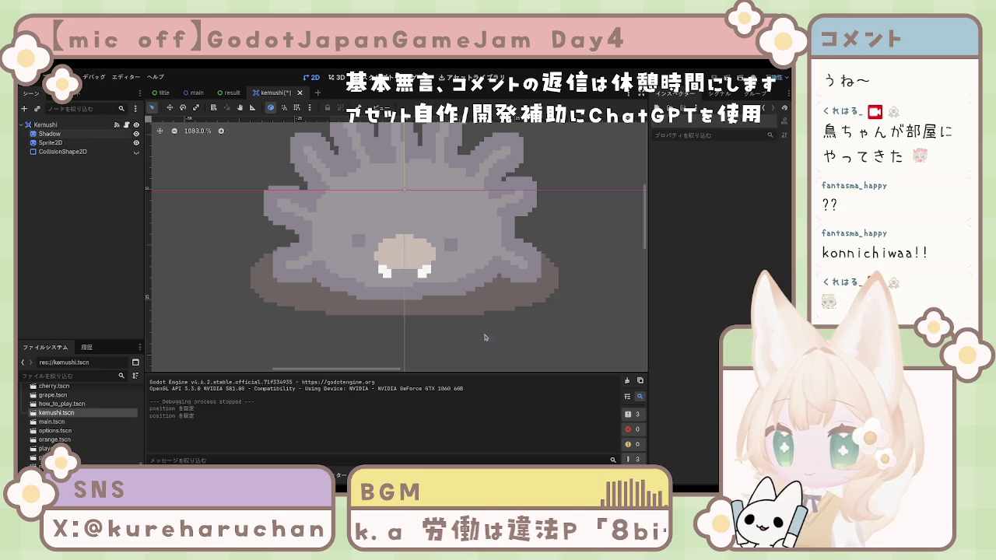
pyautogui.click(483, 310)
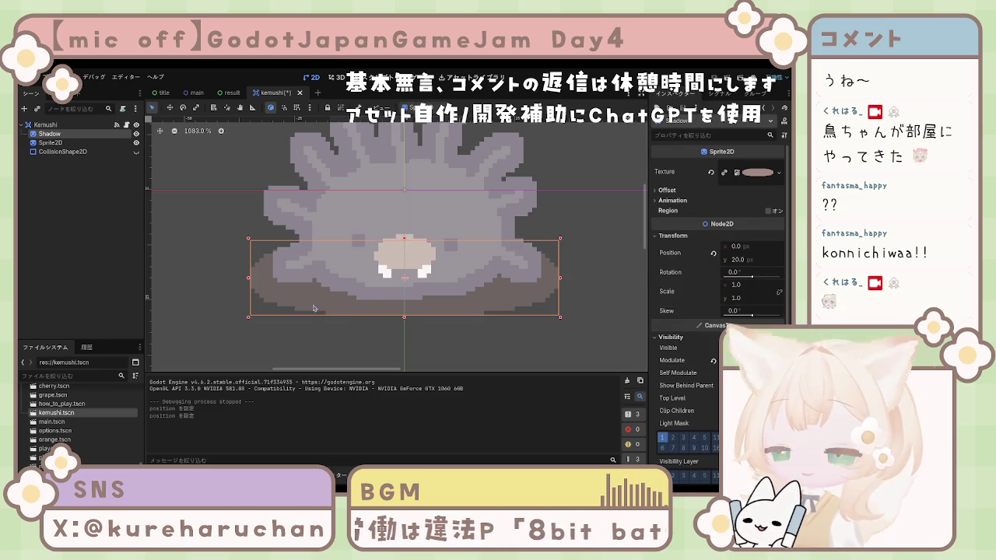
pyautogui.hotkey('ctrl', 's')
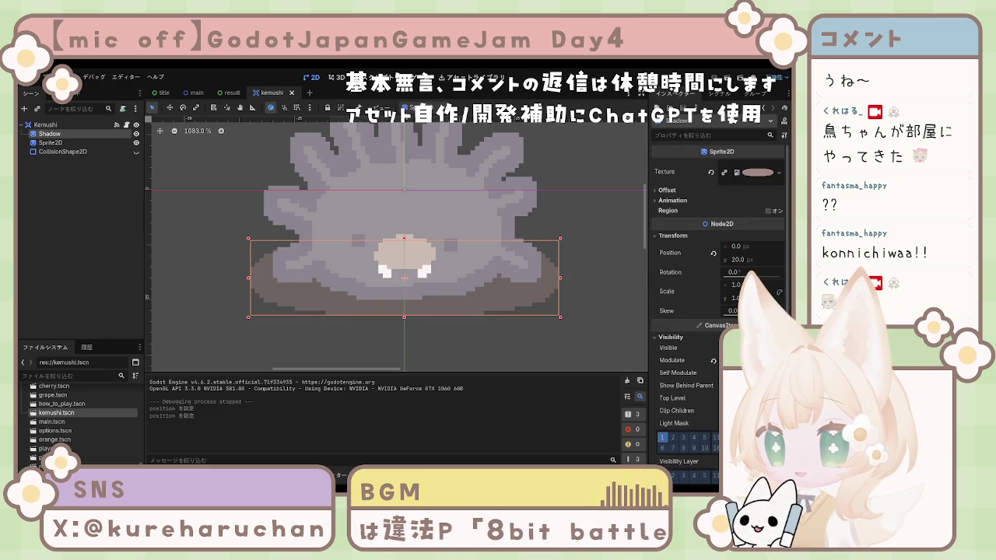
pyautogui.press('F6')
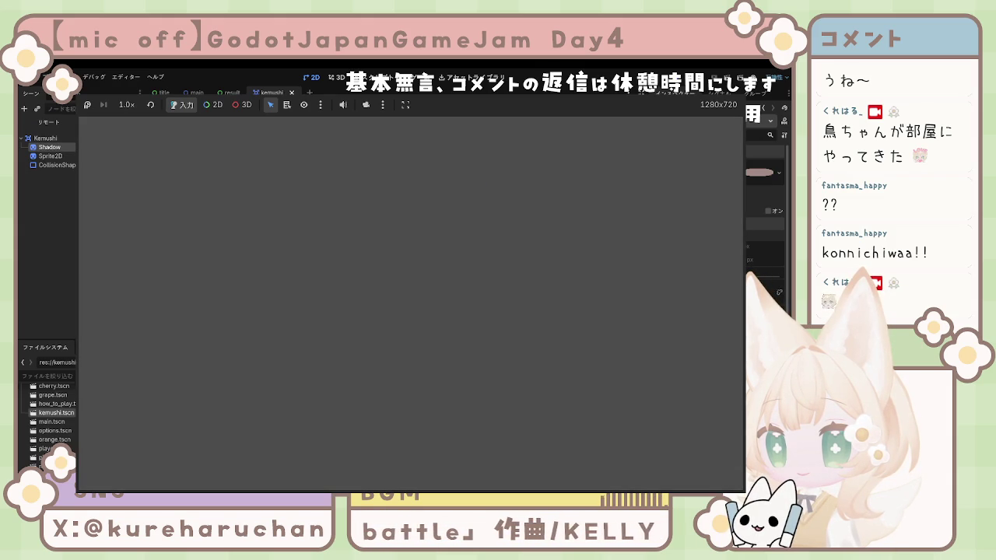
pyautogui.press('F8')
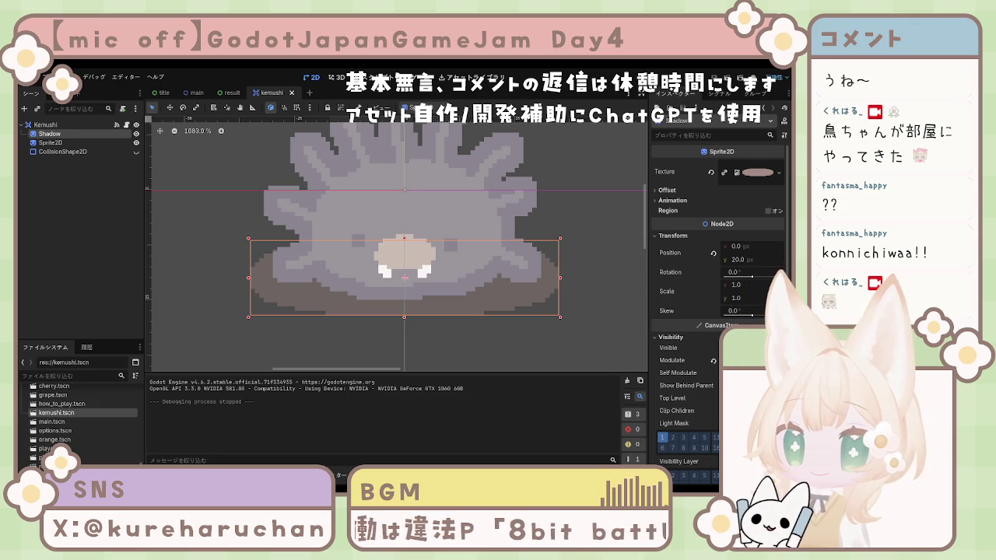
pyautogui.scroll(-1, 271, 294)
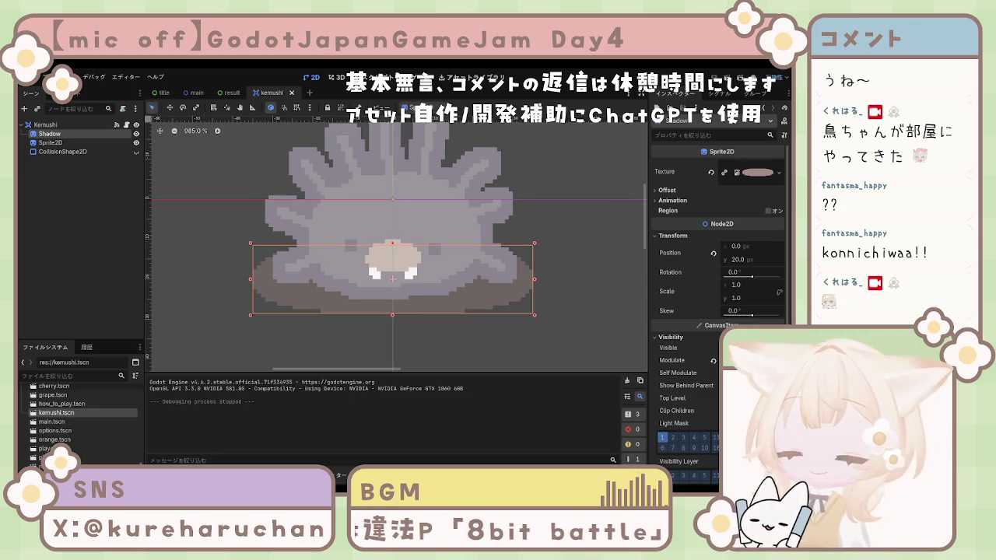
# - Close the Kemushi scene and open the player scene, selecting its CharacterBody2D root
pyautogui.click(291, 92)
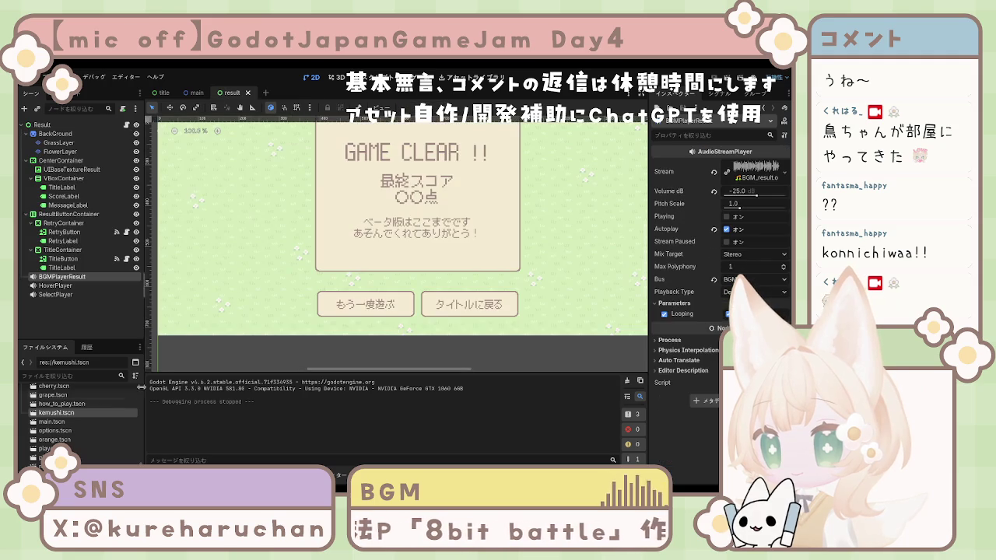
pyautogui.doubleClick(45, 448)
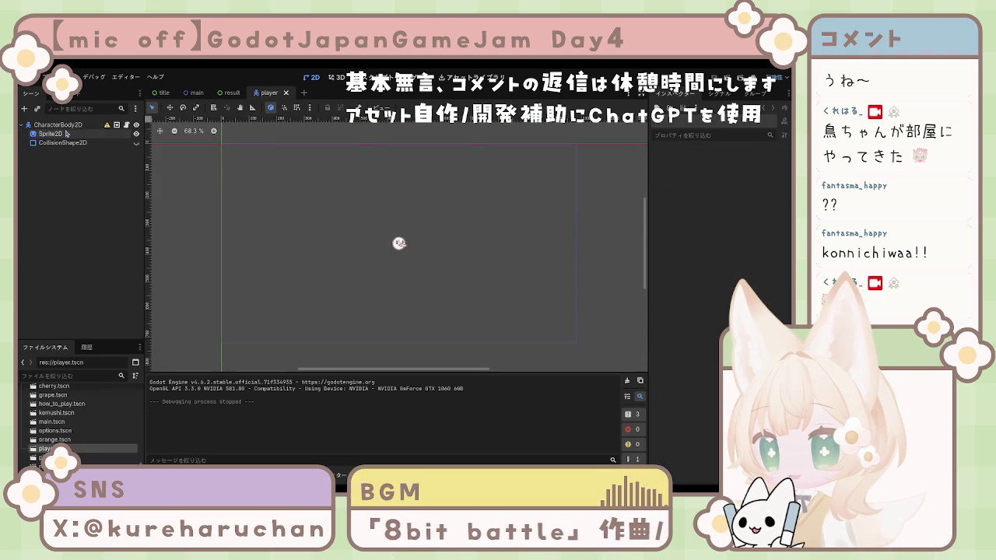
pyautogui.click(73, 125)
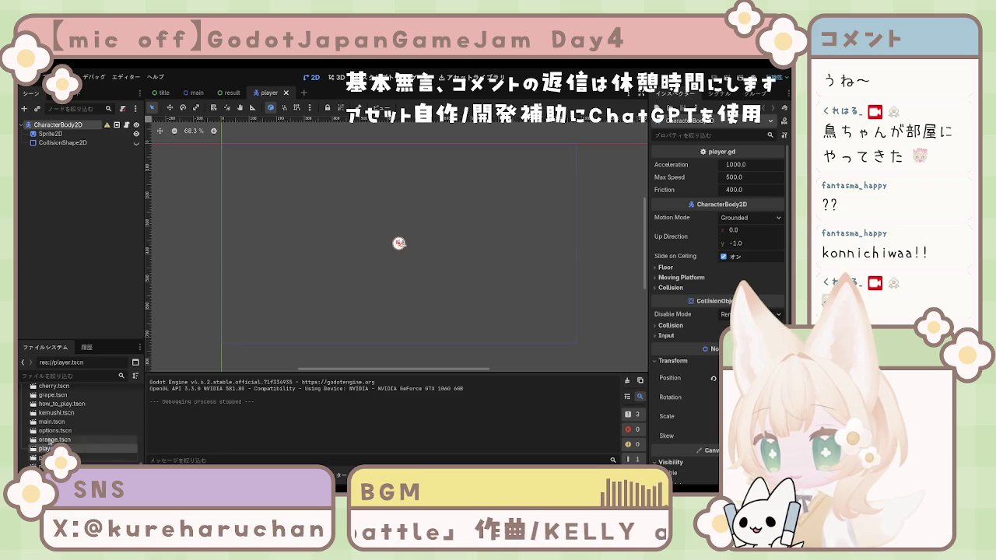
# - Copy the Kemushi's Shadow node and paste it into the player scene
pyautogui.doubleClick(54, 413)
pyautogui.click(60, 144)
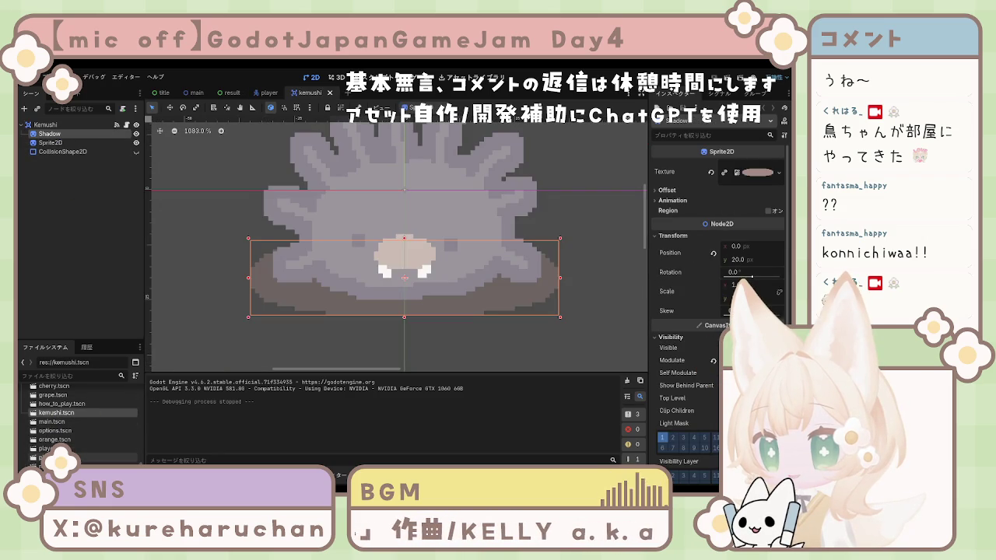
pyautogui.click(46, 466)
pyautogui.click(47, 449)
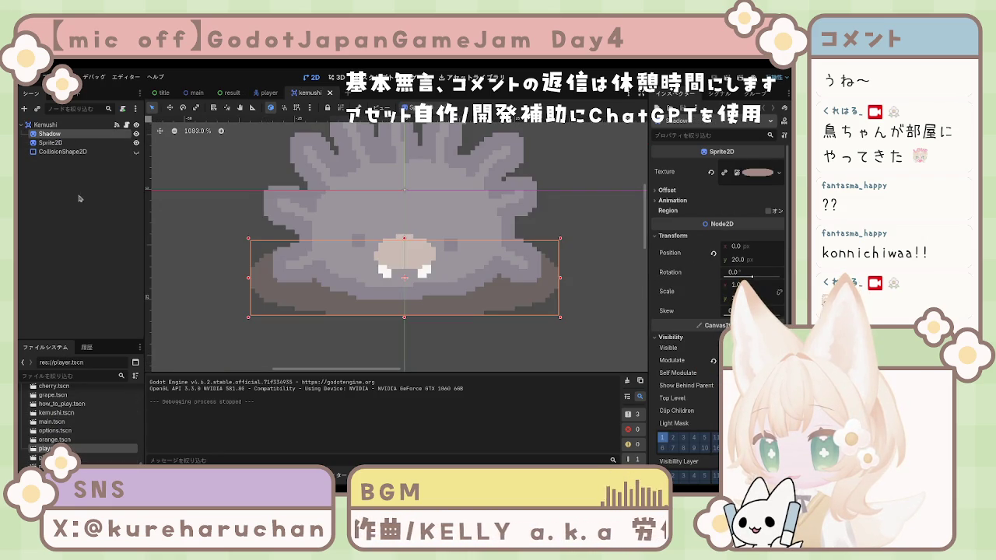
pyautogui.click(268, 92)
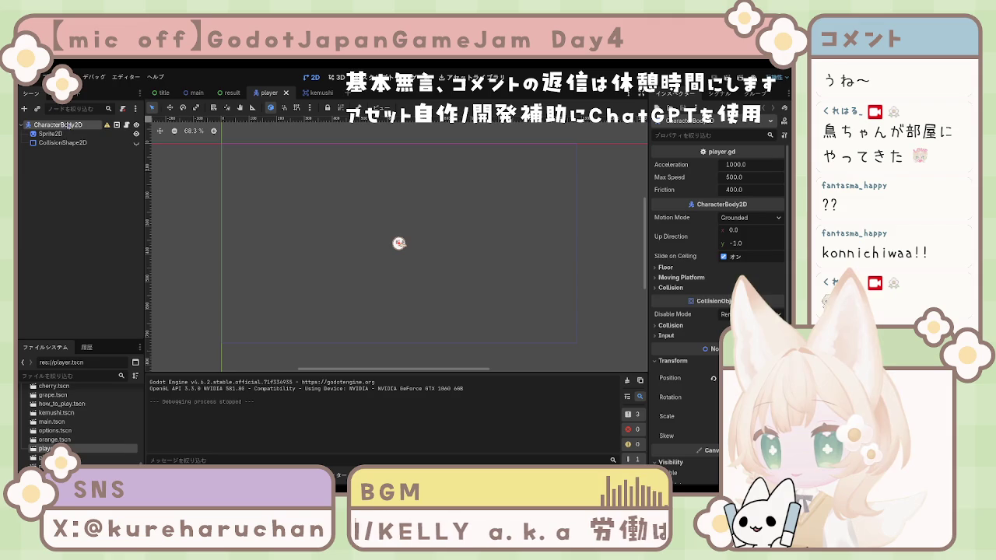
pyautogui.hotkey('ctrl', 'v')
# - Drag the pasted Shadow above Sprite2D under CharacterBody2D and save the player scene
pyautogui.moveTo(54, 151); pyautogui.dragTo(57, 131)
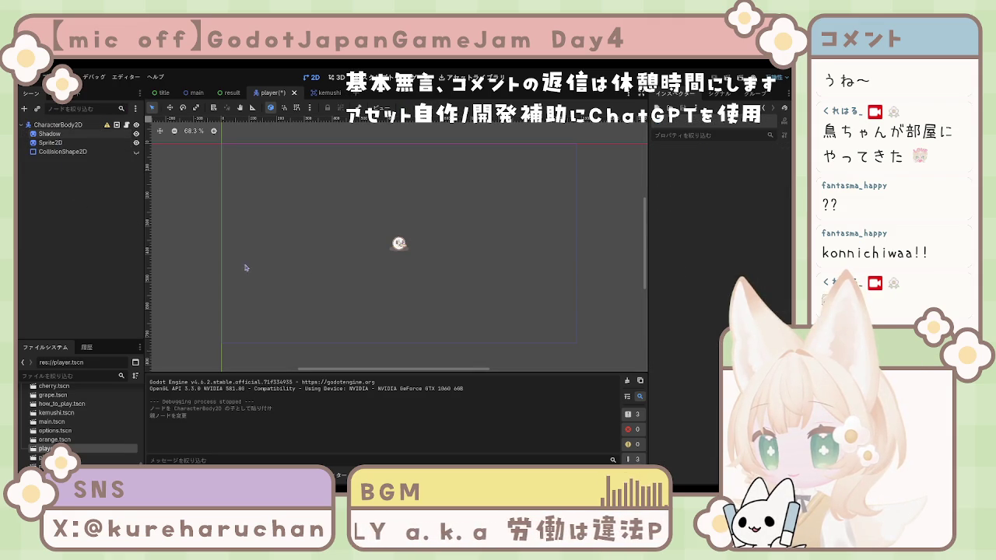
pyautogui.scroll(5, 395, 273)
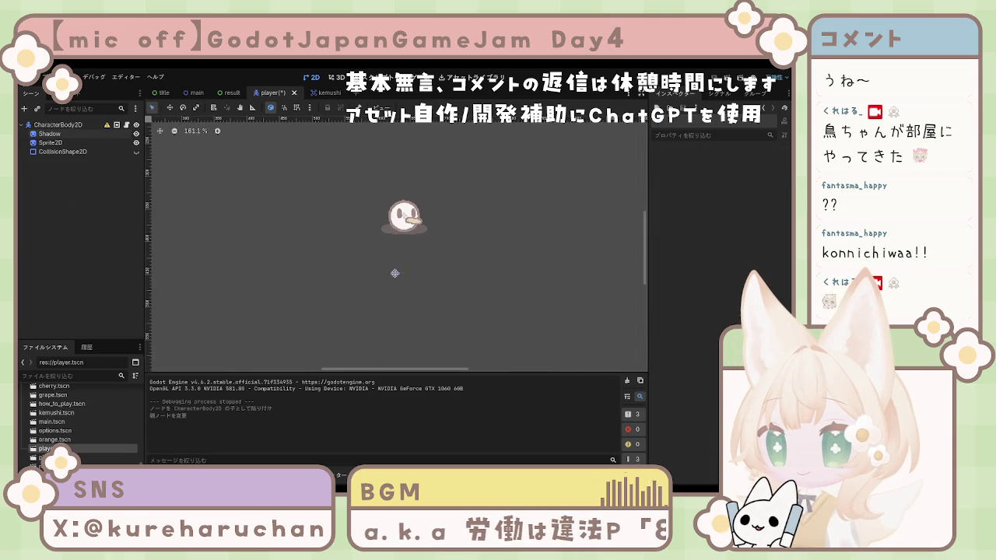
pyautogui.click(70, 124)
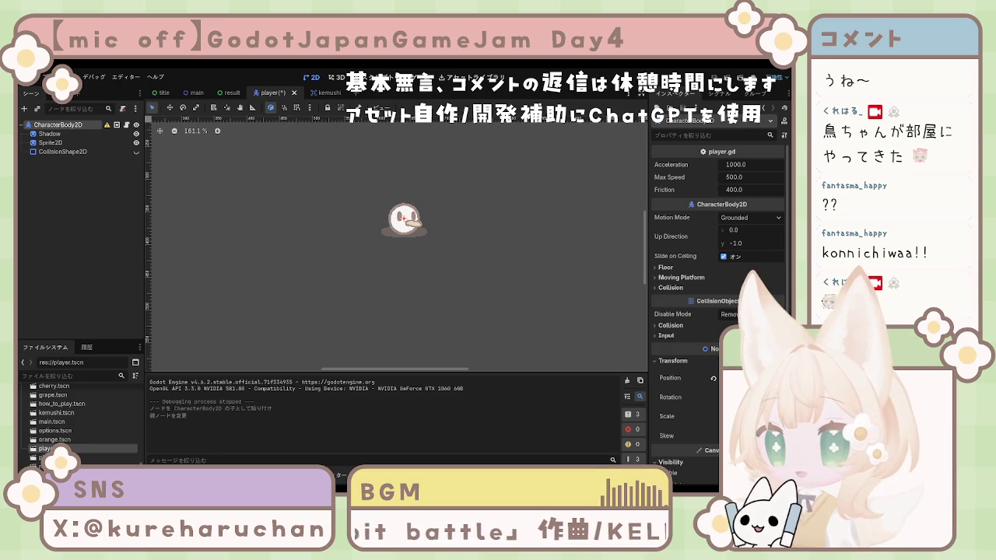
pyautogui.click(197, 218)
pyautogui.hotkey('ctrl', 's')
pyautogui.click(364, 77)
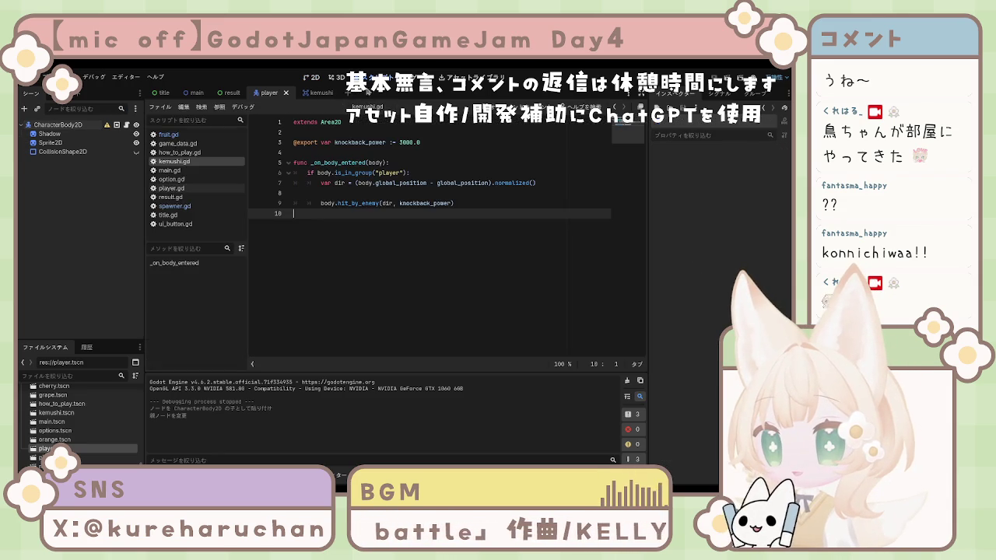
pyautogui.click(171, 189)
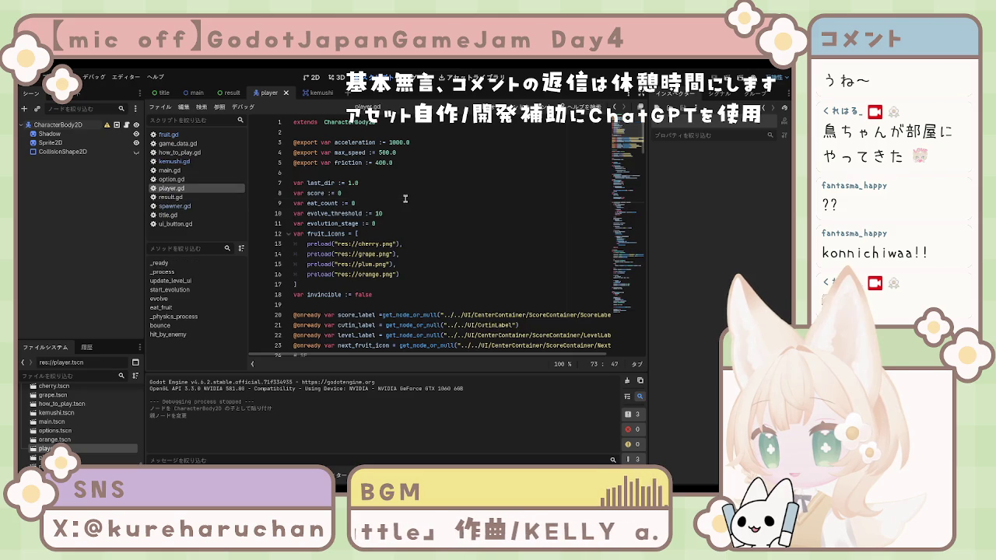
pyautogui.click(427, 163)
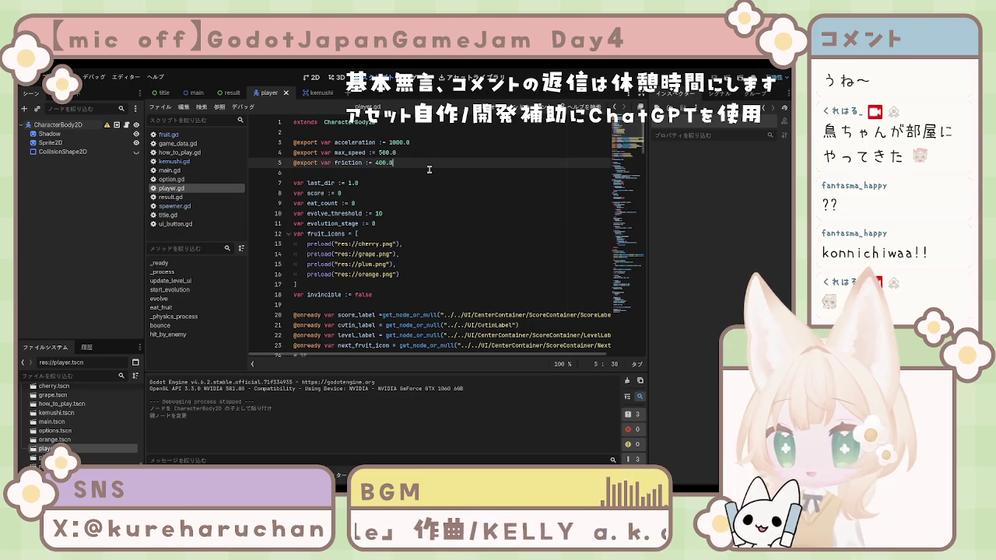
pyautogui.scroll(-3, 435, 236)
pyautogui.scroll(-3, 434, 236)
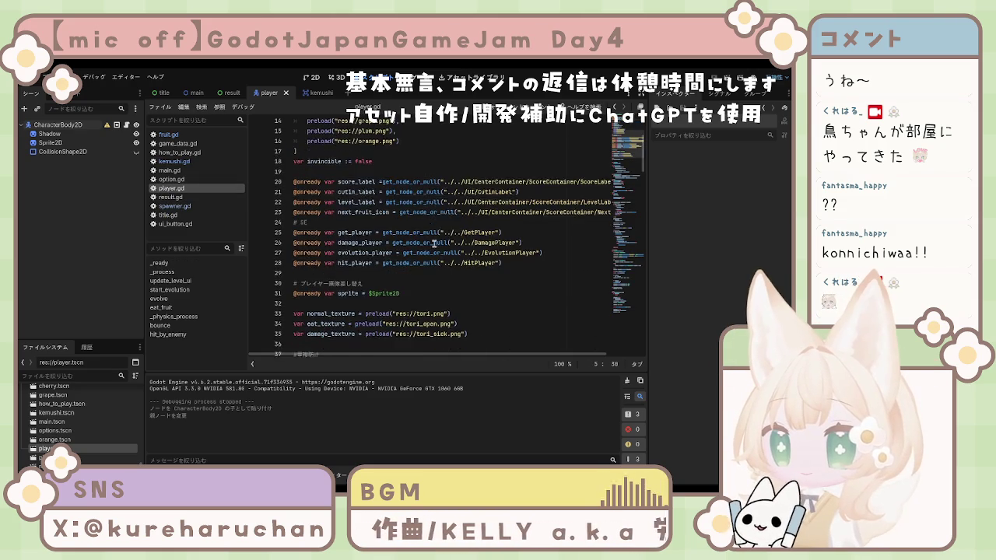
pyautogui.click(435, 215)
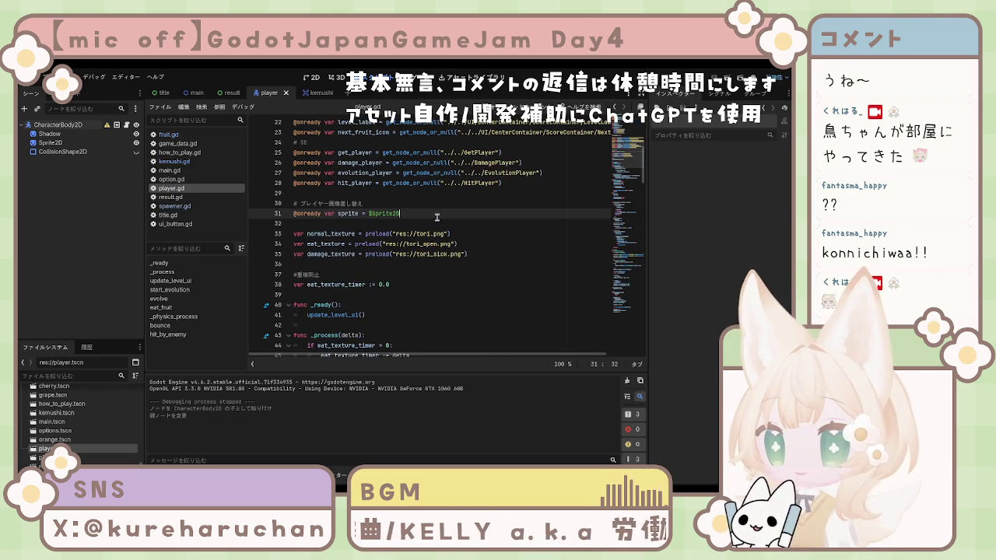
pyautogui.press('Return')
pyautogui.write('@onready var shadow = $Shadow')
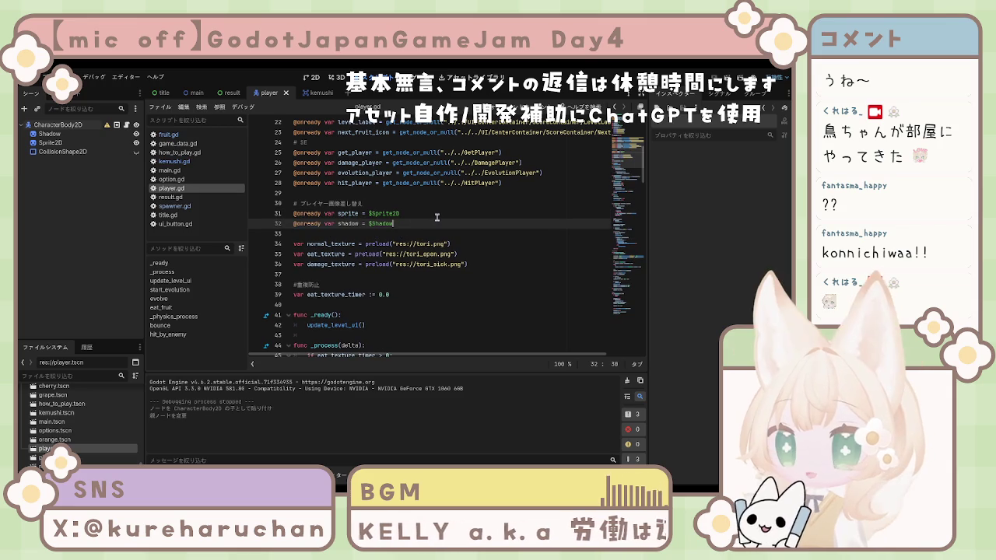
pyautogui.click(406, 213)
pyautogui.press('Return')
pyautogui.press('Return')
pyautogui.write('#')
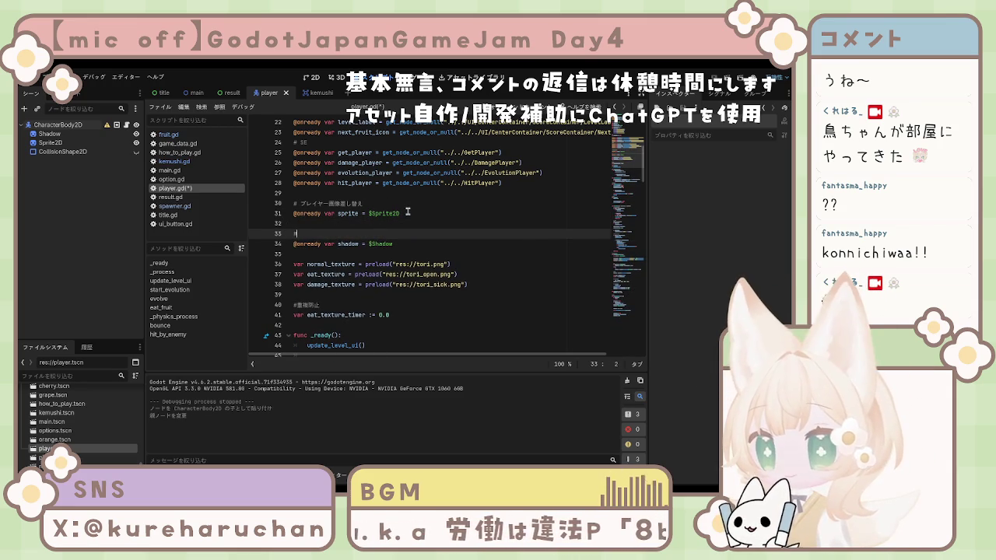
pyautogui.write('追従する影')
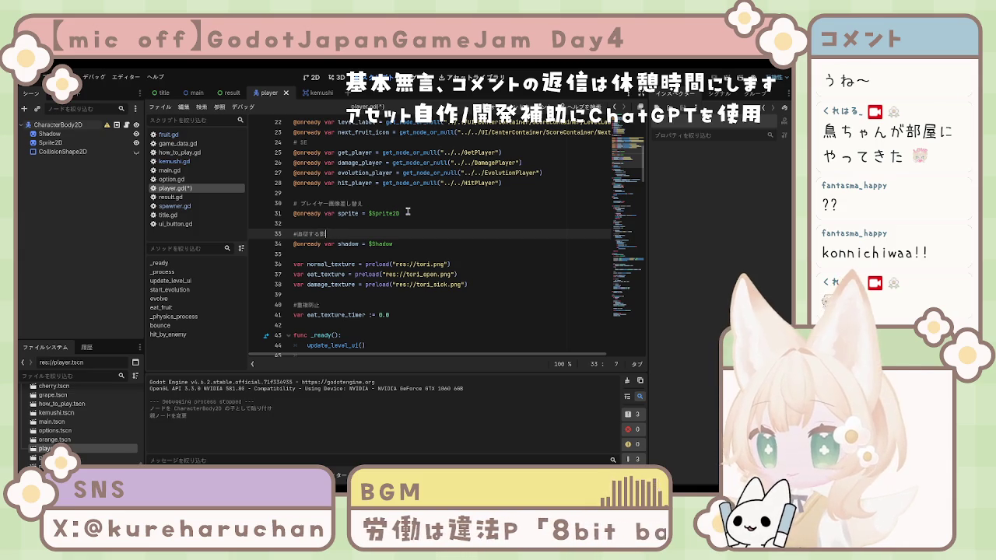
pyautogui.click(409, 244)
pyautogui.hotkey('ctrl', 's')
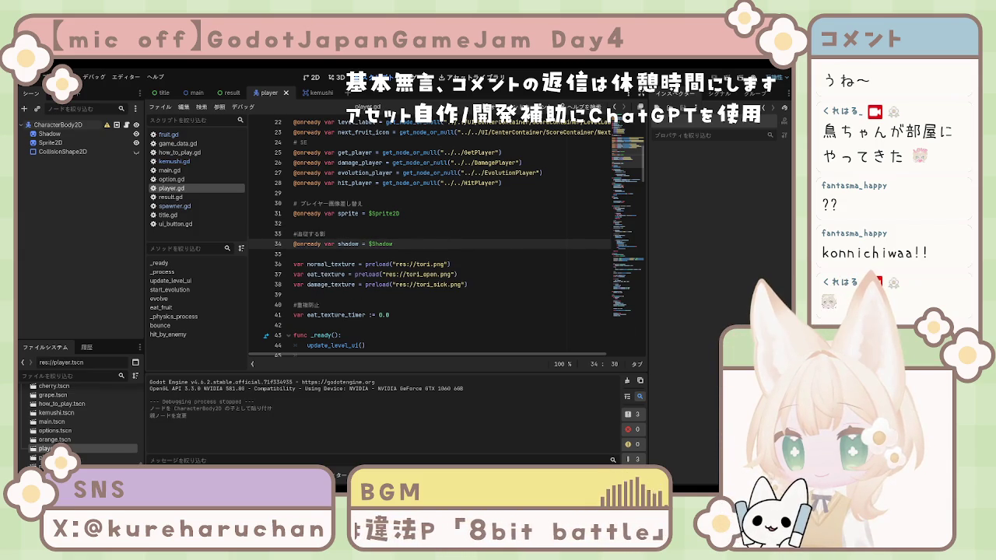
# - Type shadow.global_rotation = 0 on a new line in _physics_process after the position.y clamp
pyautogui.scroll(-5, 444, 233)
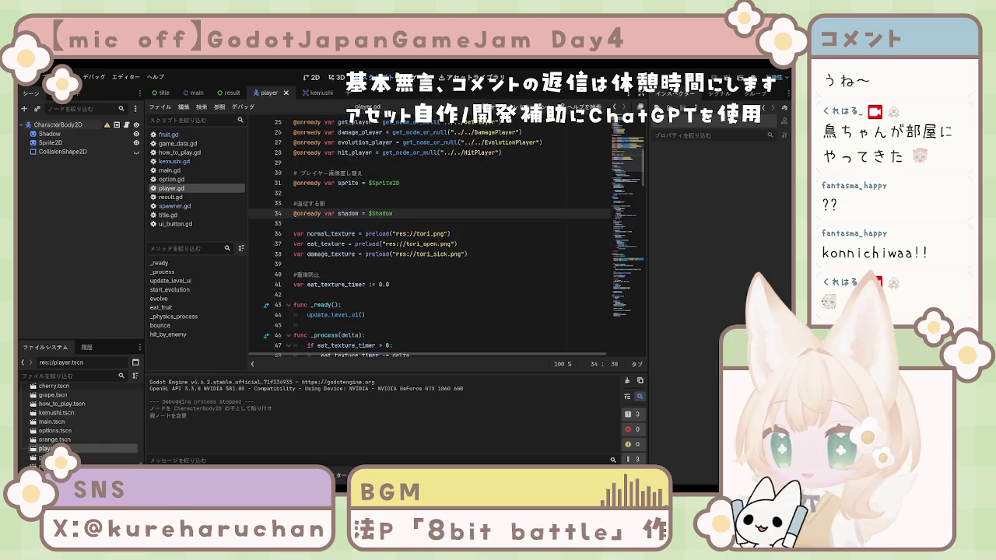
pyautogui.scroll(-4, 444, 233)
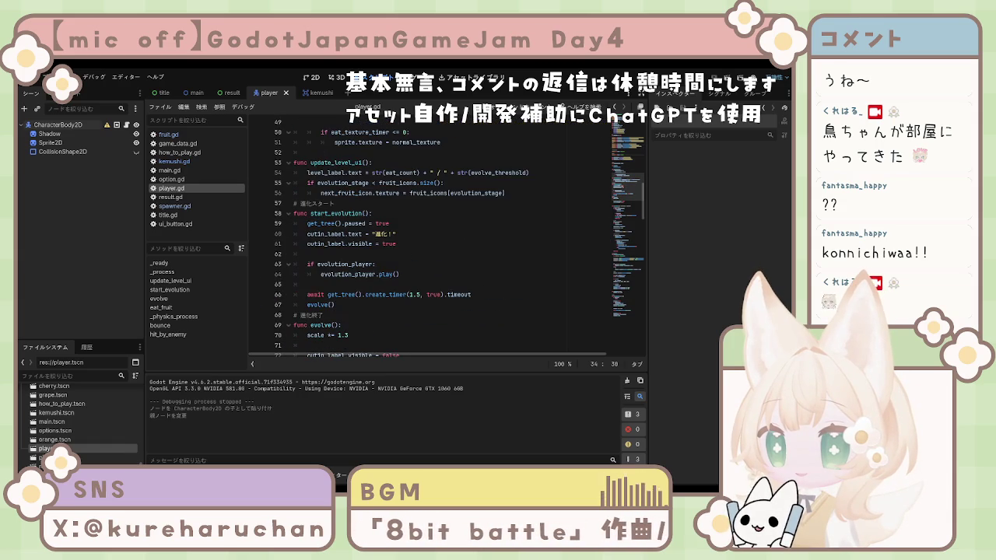
pyautogui.scroll(-13, 443, 233)
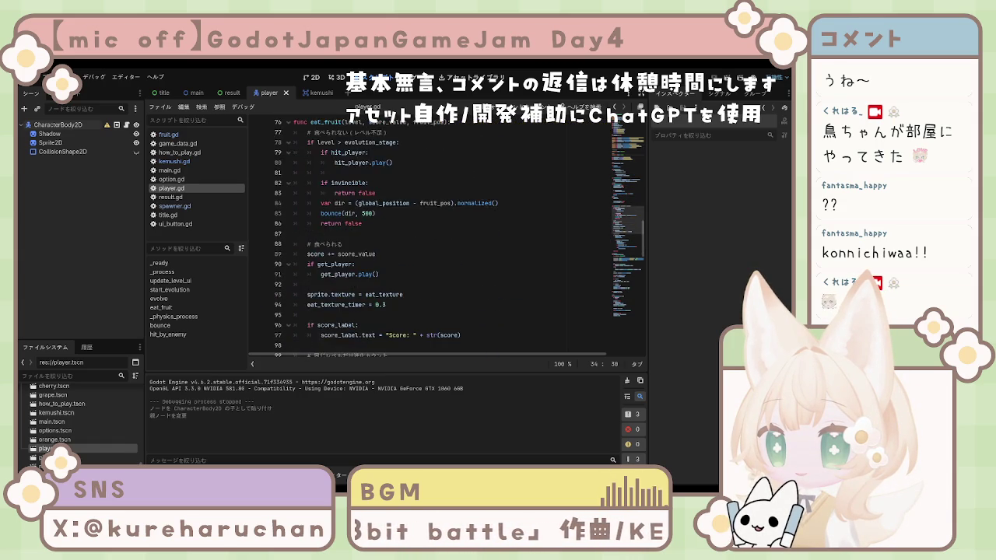
pyautogui.scroll(-6, 444, 234)
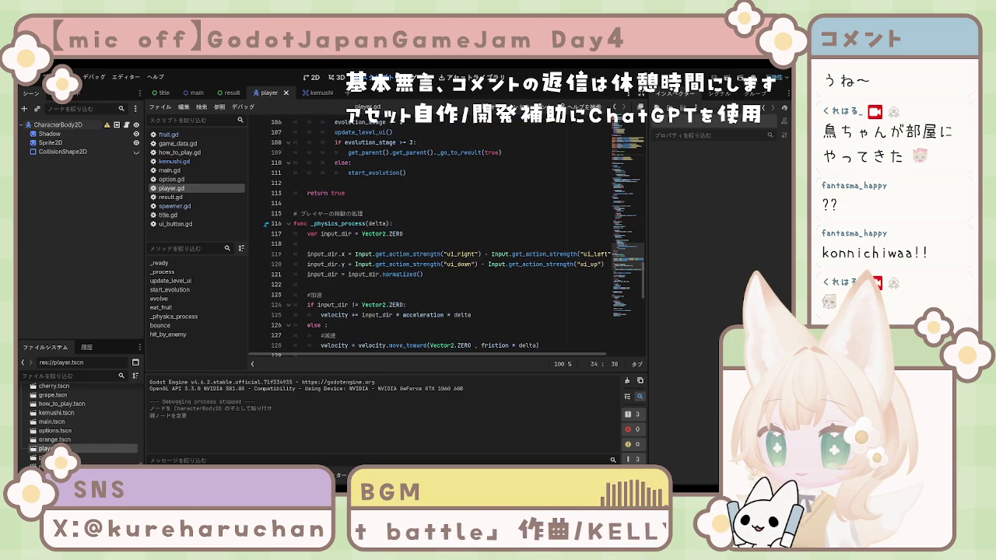
pyautogui.click(411, 224)
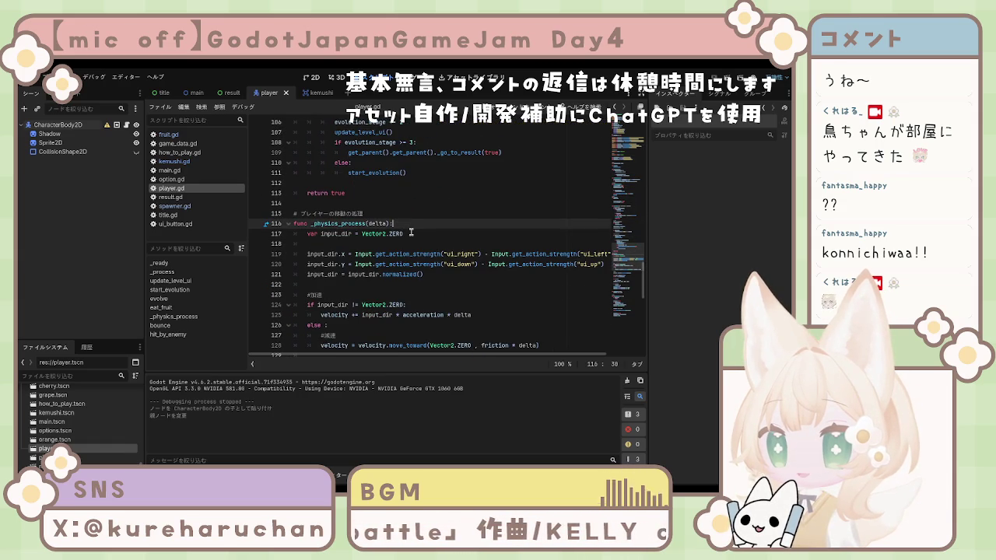
pyautogui.press('Return')
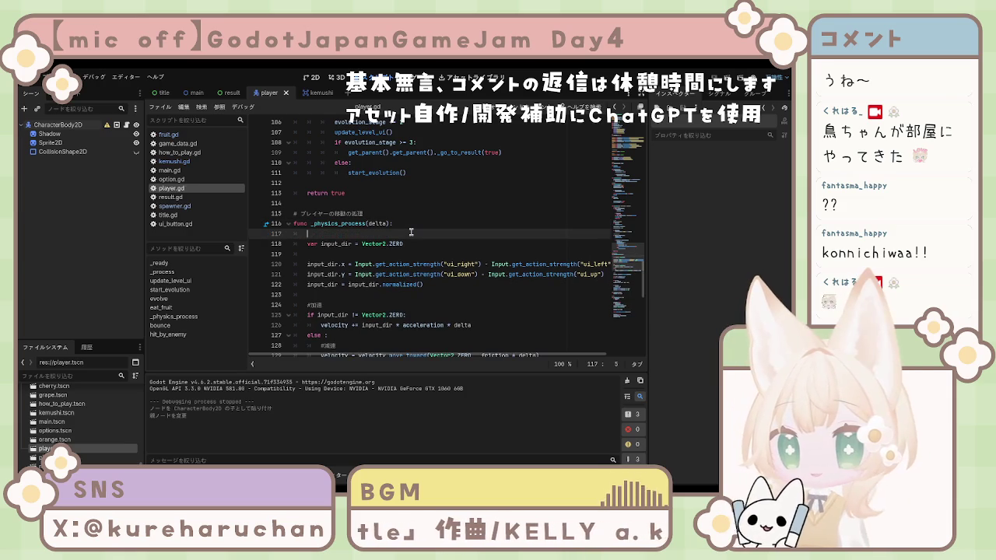
pyautogui.press('BackSpace')
pyautogui.press('BackSpace')
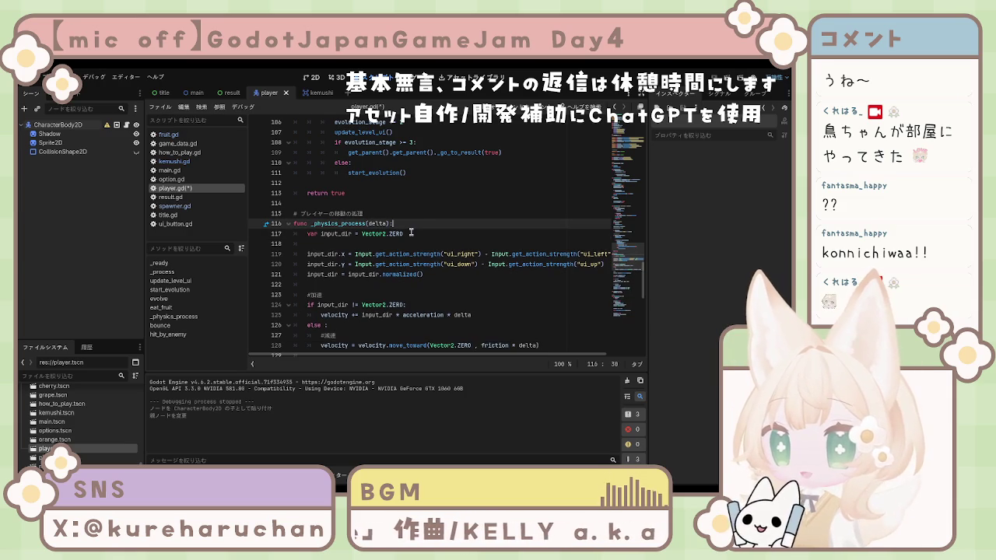
pyautogui.scroll(-7, 391, 245)
pyautogui.scroll(-6, 390, 245)
pyautogui.scroll(10, 407, 247)
pyautogui.scroll(-5, 409, 251)
pyautogui.click(470, 265)
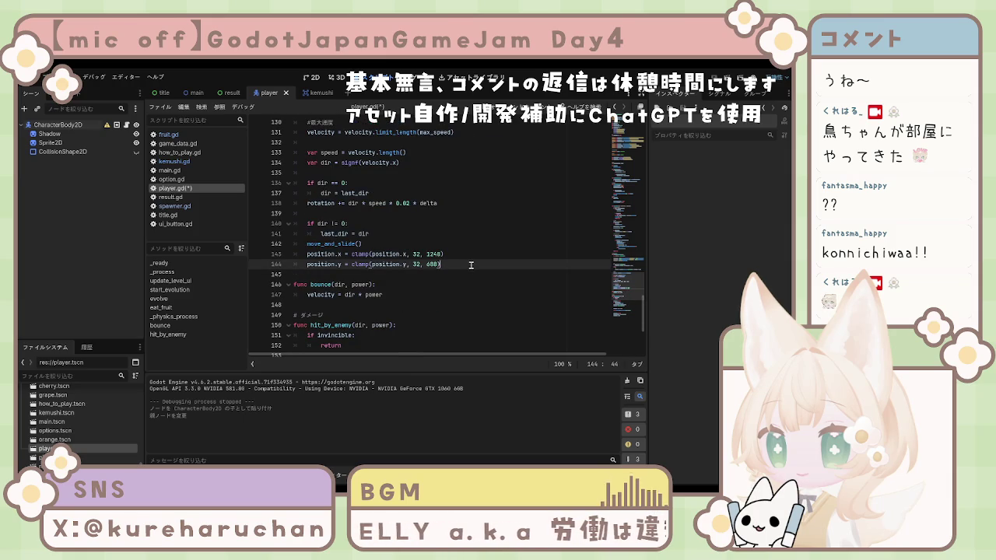
pyautogui.press('Return')
pyautogui.write('shadow.global_rotation = 0')
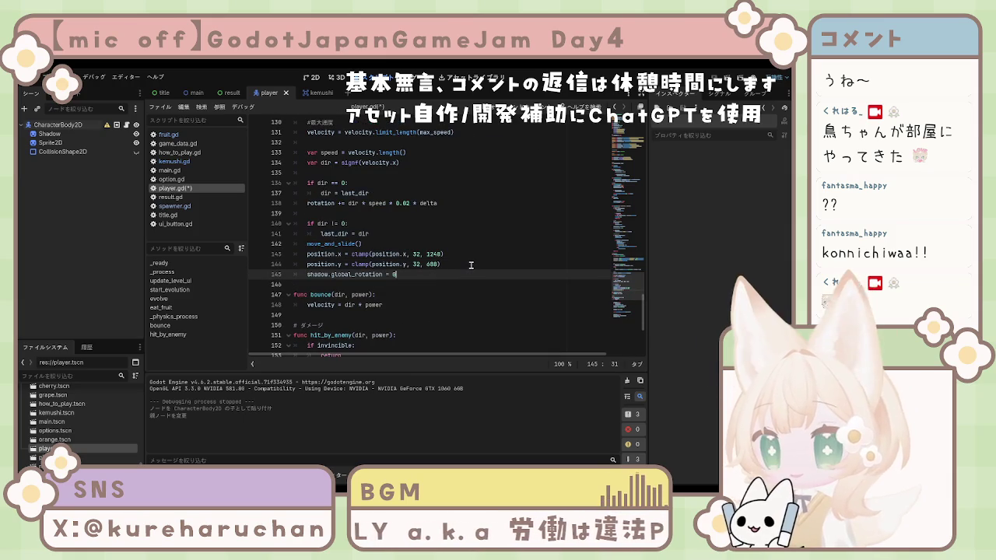
# - Move the shadow rotation line after last_dir = dir, outdent it, save, and run the game
pyautogui.hotkey('ctrl', 'z')
pyautogui.hotkey('ctrl', 'z')
pyautogui.press('Up')
pyautogui.press('Up')
pyautogui.press('Up')
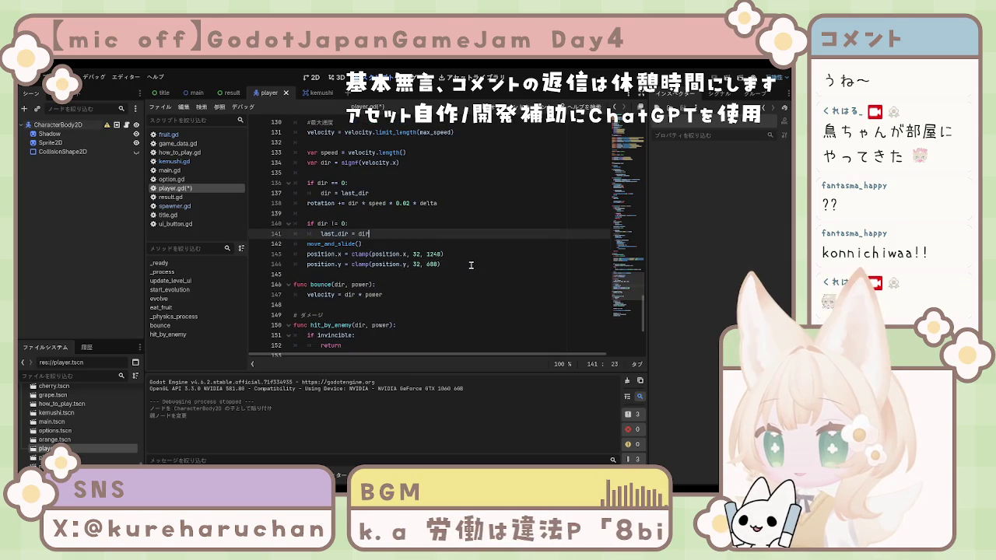
pyautogui.press('Return')
pyautogui.write('shadow.global_rotation = 0')
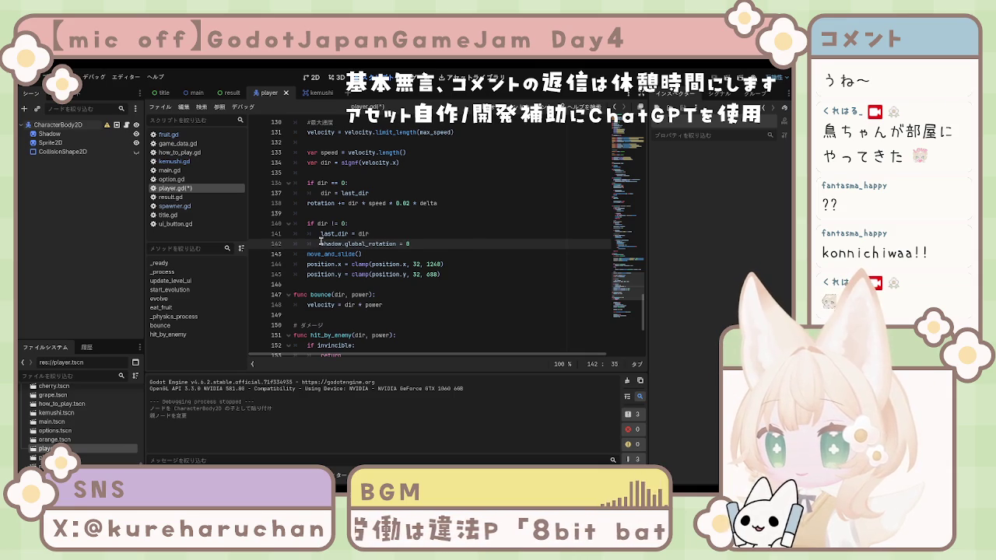
pyautogui.press('BackSpace')
pyautogui.hotkey('ctrl', 's')
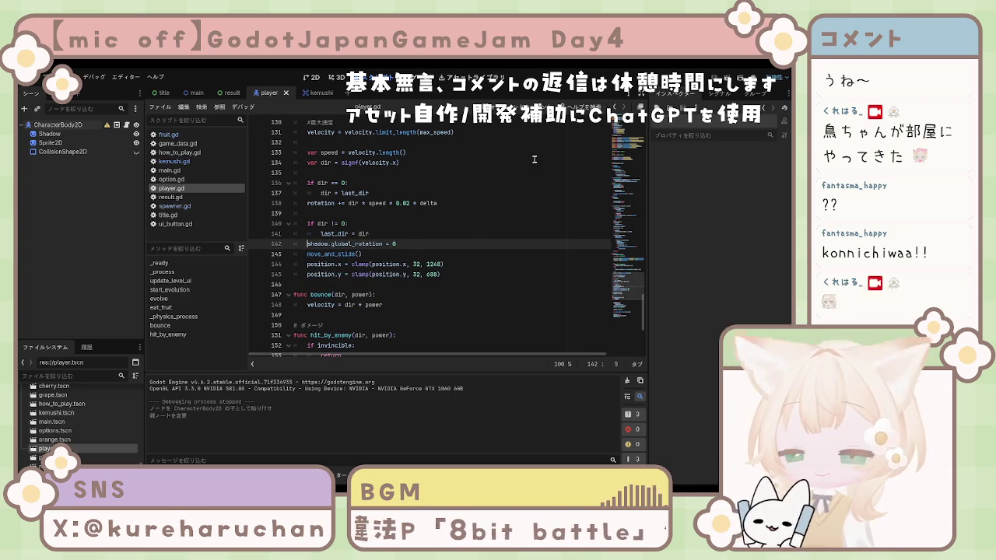
pyautogui.press('F5')
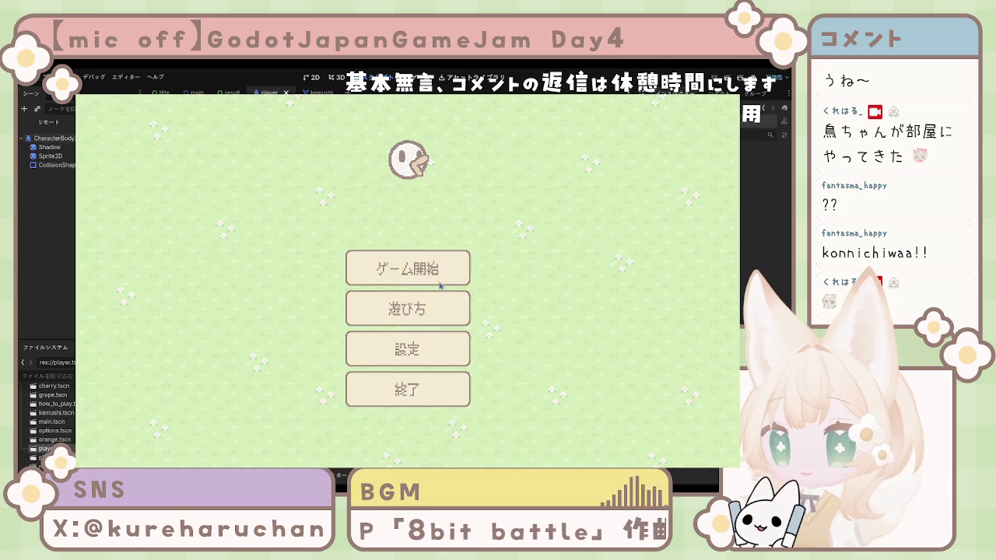
# - Start a new game, fly the bird around with the arrow keys, then stop with F8
pyautogui.click(428, 271)
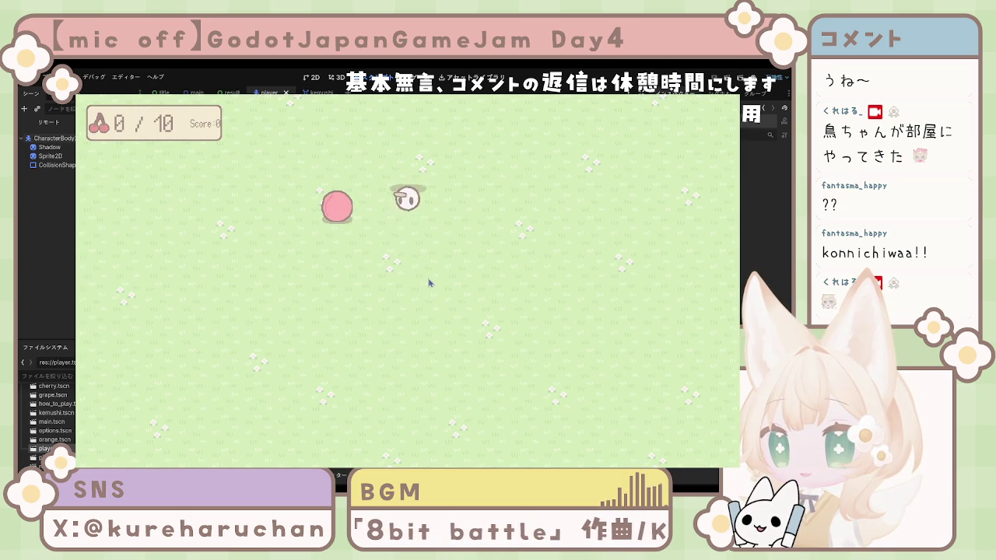
pyautogui.press('Down')
pyautogui.press('Left')
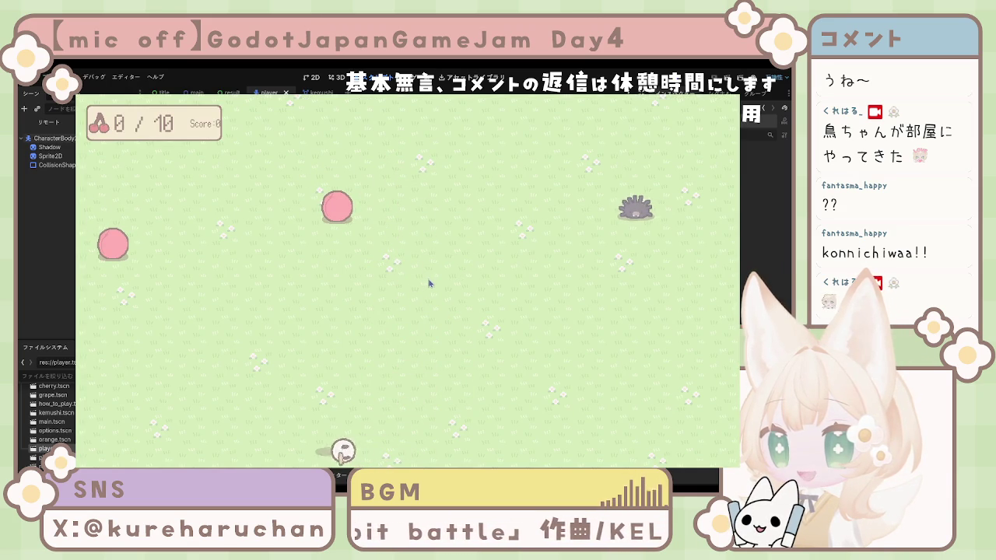
pyautogui.press('Up')
pyautogui.press('Up')
pyautogui.press('Right')
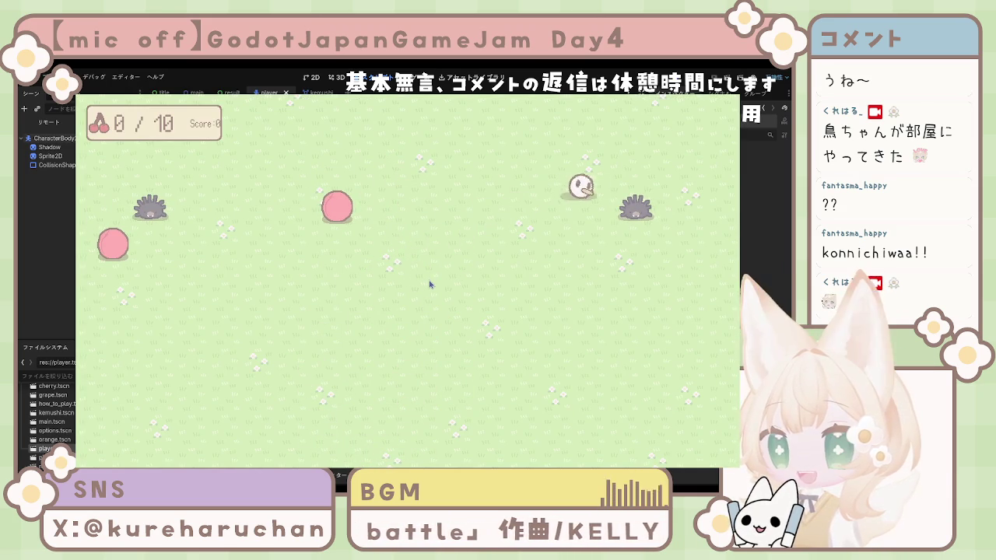
pyautogui.press('Down')
pyautogui.press('Left')
pyautogui.press('Up')
pyautogui.press('Left')
pyautogui.press('Up')
pyautogui.press('Right')
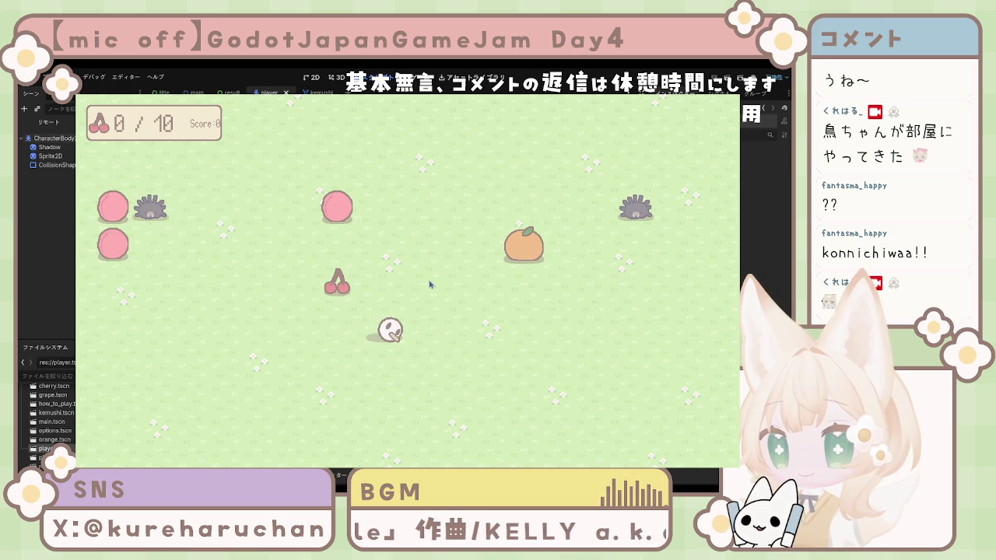
pyautogui.press('Right')
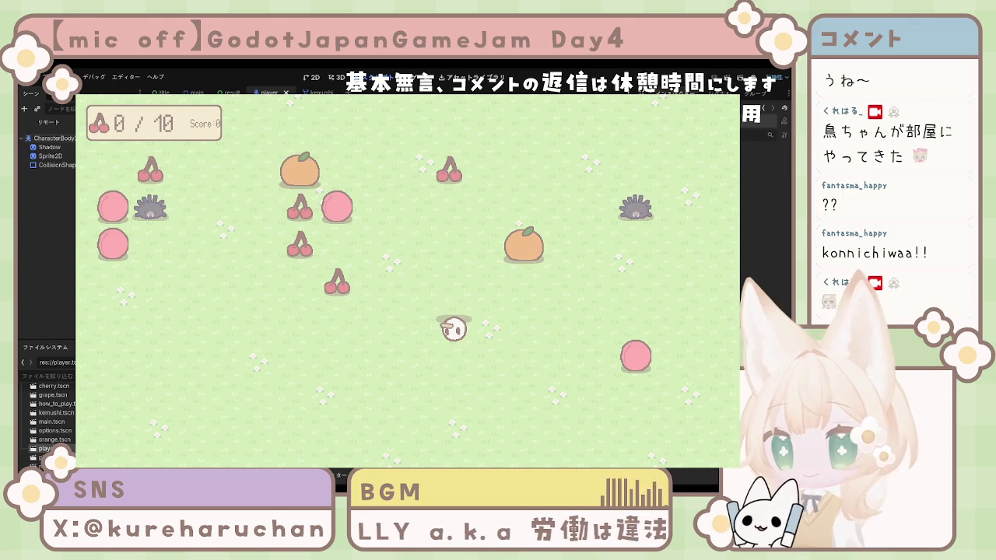
pyautogui.press('F8')
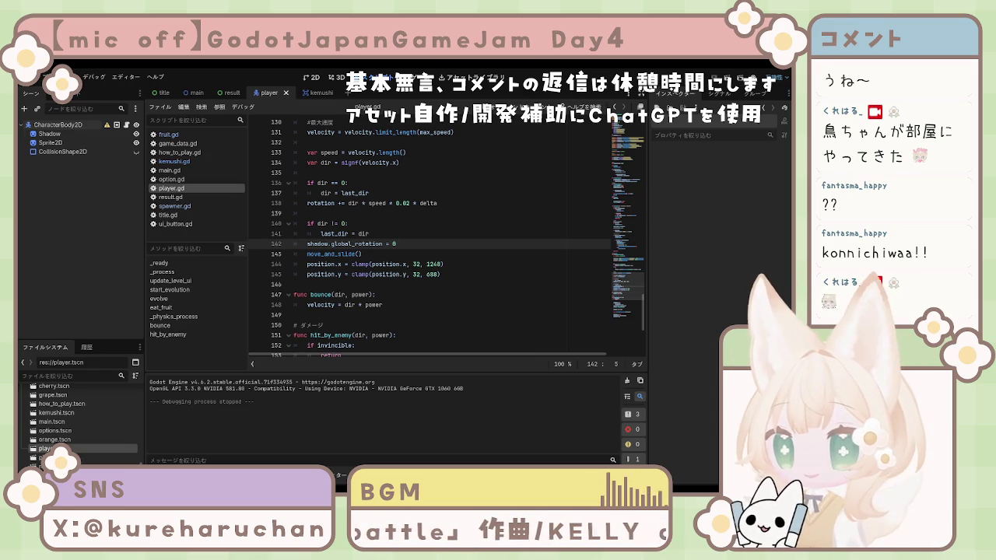
# - Save player.gd with the shadow rotation fix and select the Shadow node
pyautogui.click(400, 243)
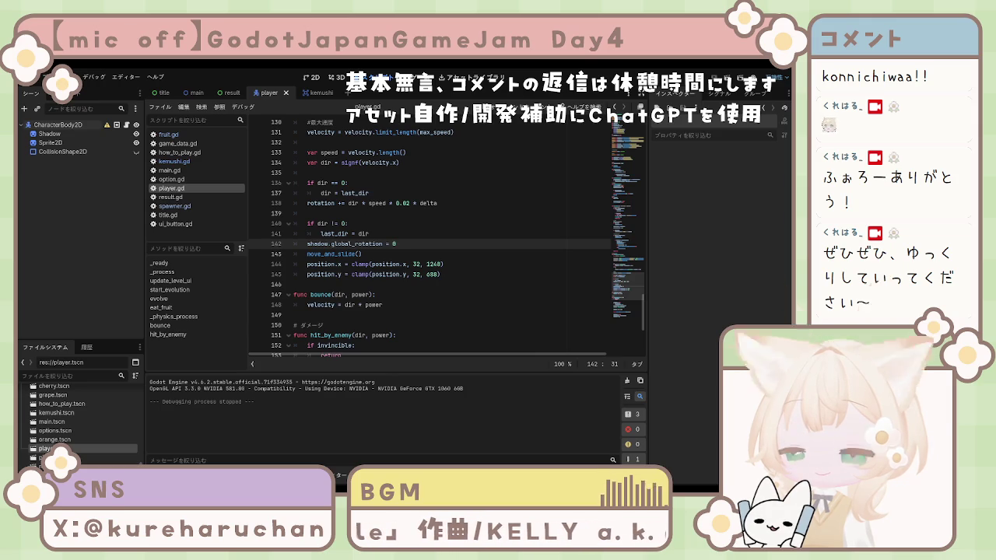
pyautogui.click(422, 285)
pyautogui.hotkey('ctrl', 's')
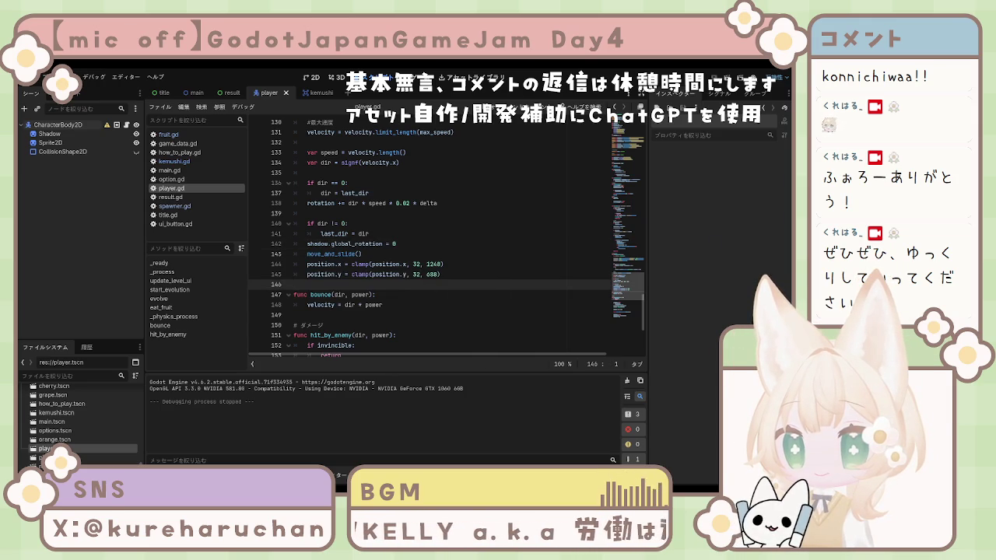
pyautogui.click(49, 133)
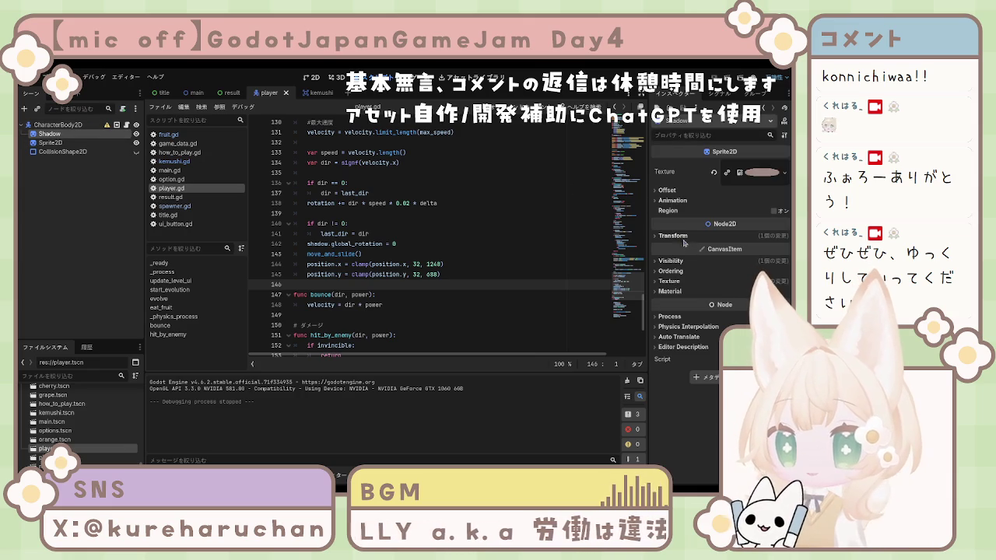
# - Confirm the Shadow's Transform position y is 20, then run the game to test it
pyautogui.click(674, 236)
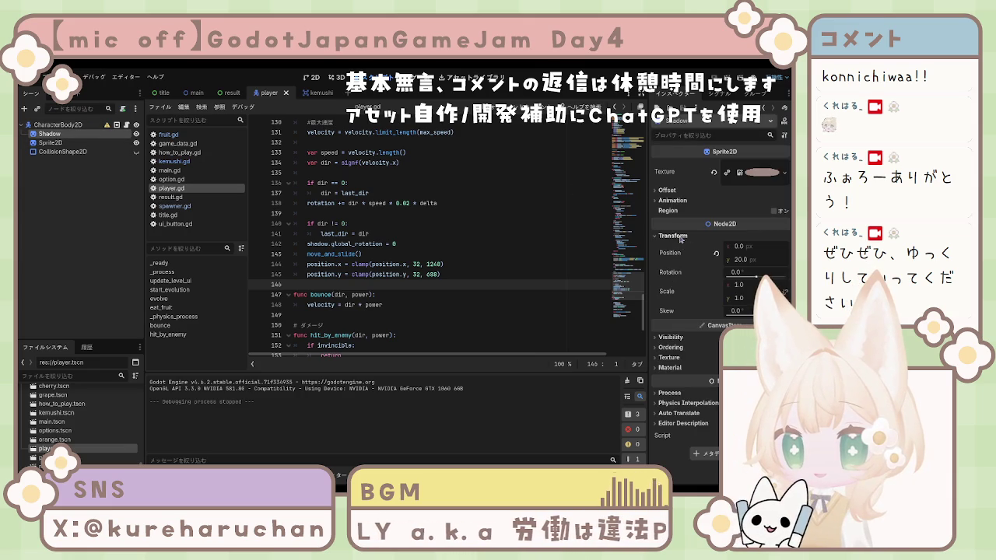
pyautogui.click(741, 263)
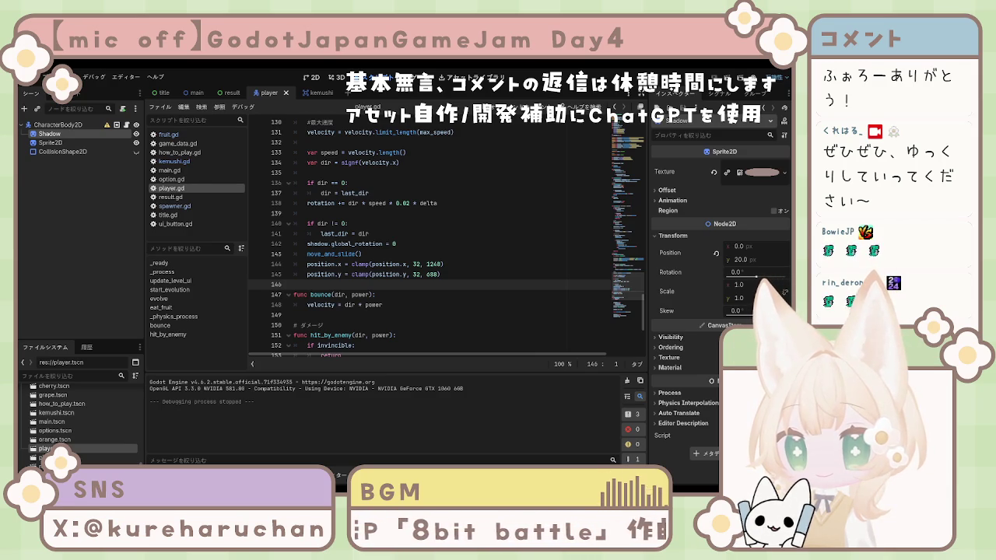
pyautogui.press('F5')
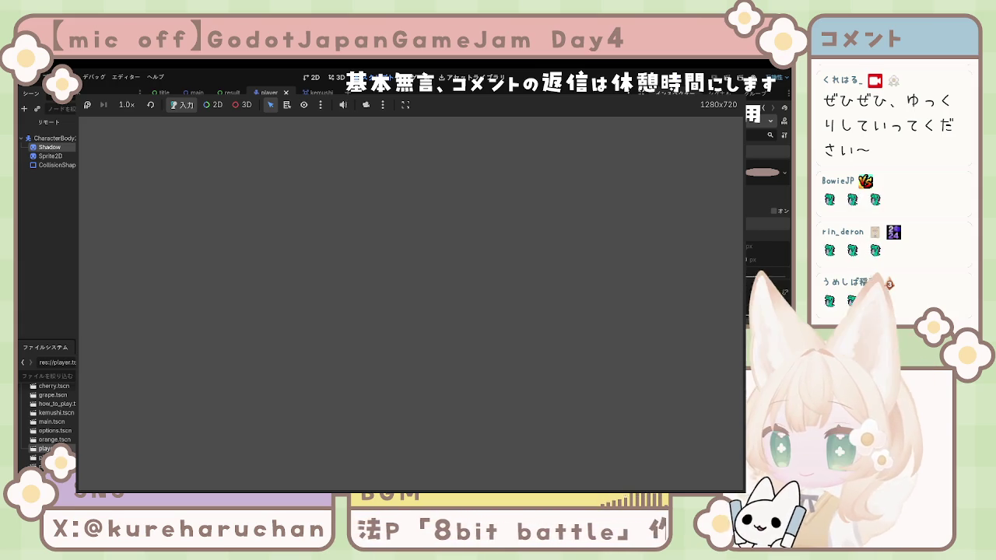
# - Stop the running game with F8 and return to player.gd
pyautogui.press('F8')
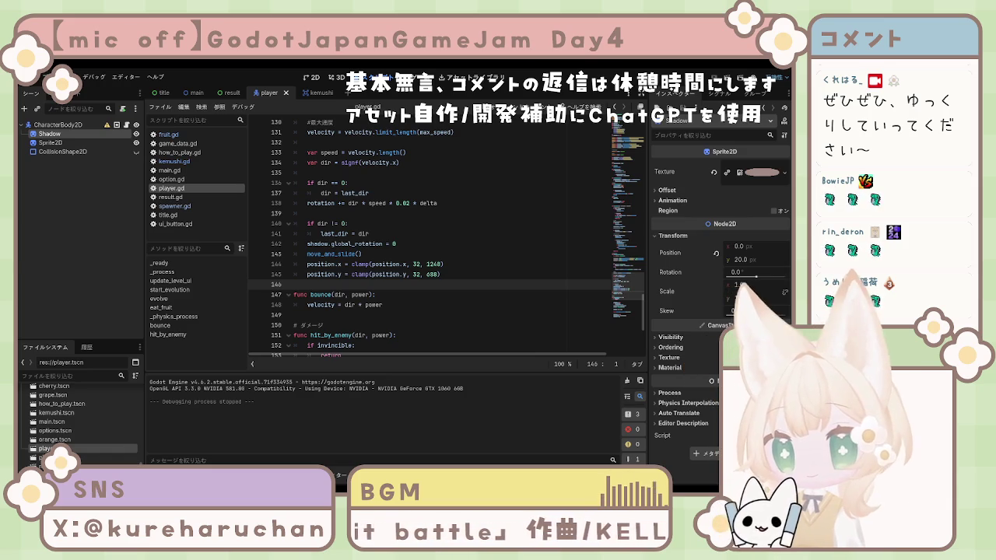
# - Switch to the 2D view and zoom in on the bird sprite and its shadow
pyautogui.hotkey('ctrl', 'F1')
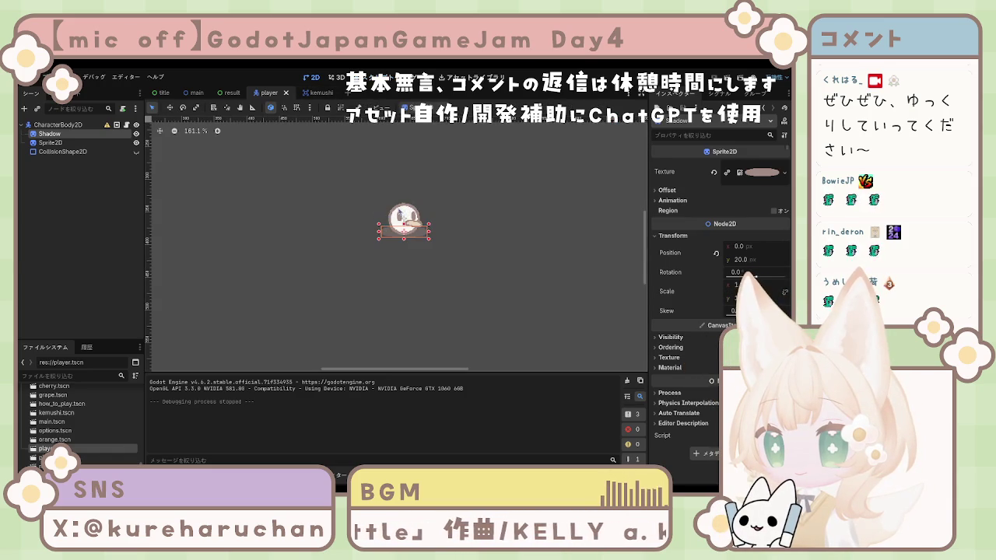
pyautogui.click(400, 213)
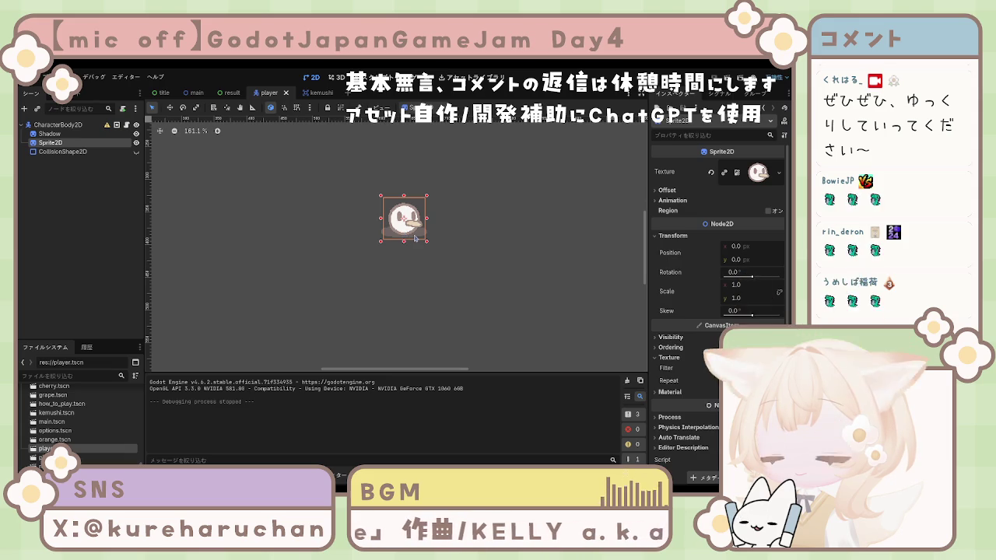
pyautogui.click(415, 239)
pyautogui.scroll(10, 415, 239)
pyautogui.moveTo(411, 217); pyautogui.dragTo(421, 263)
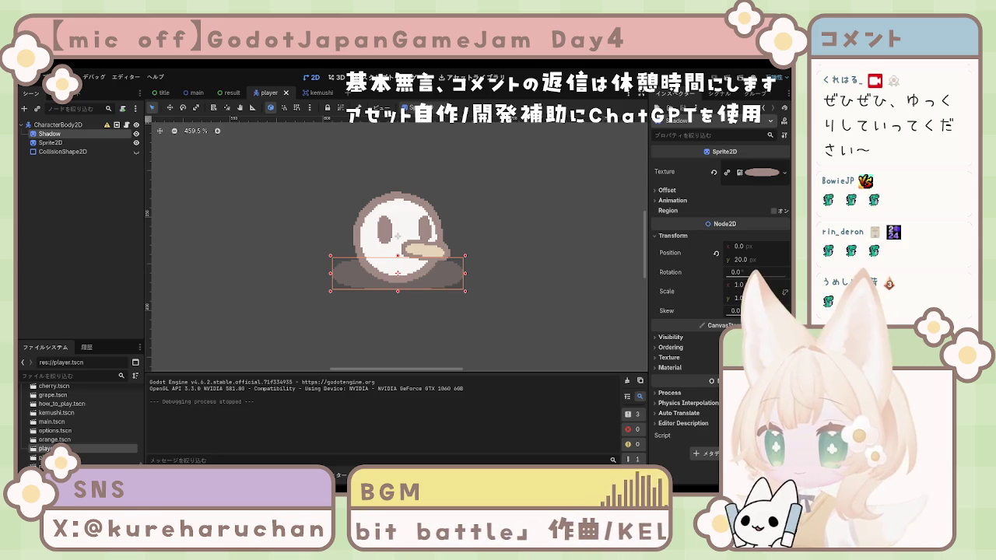
# - Inspect the CharacterBody2D, Shadow, Sprite2D and CollisionShape2D nodes, ending on Sprite2D
pyautogui.click(54, 125)
pyautogui.click(59, 134)
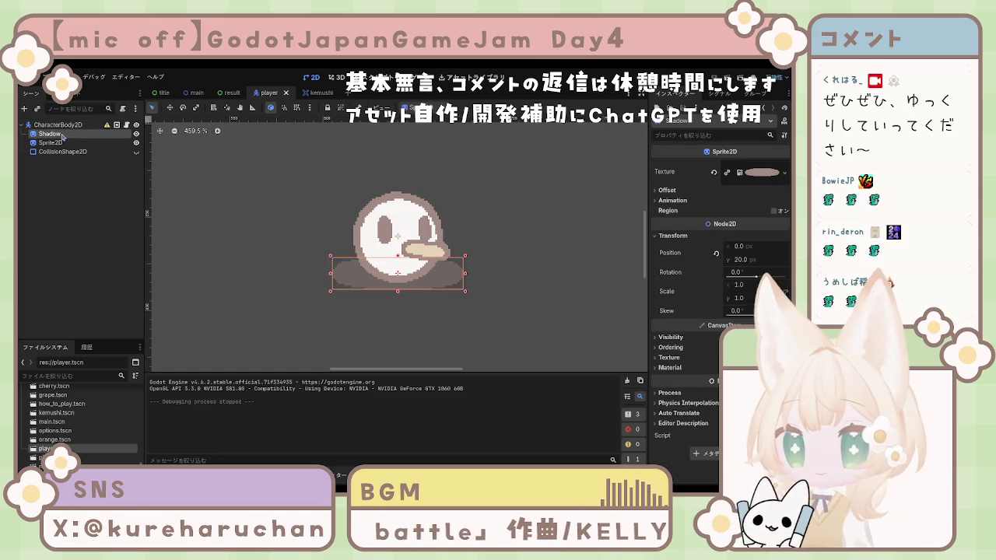
pyautogui.click(62, 143)
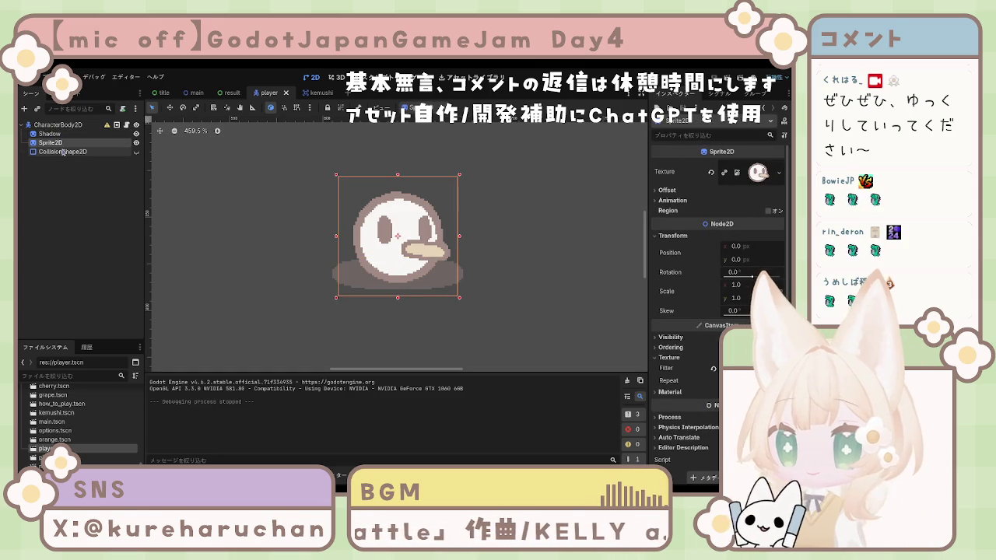
pyautogui.click(63, 152)
pyautogui.click(61, 145)
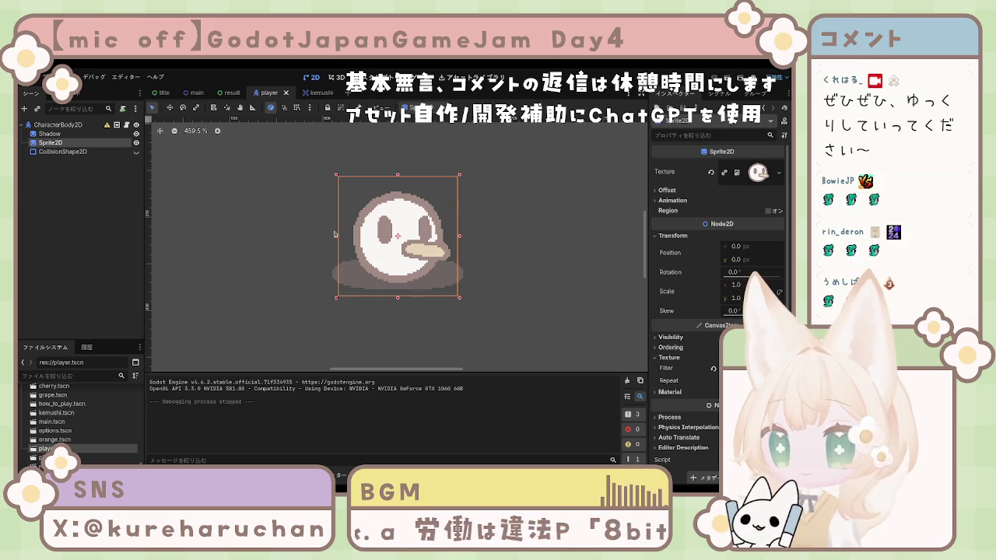
# - Reparent the bird's Sprite2D under a new Node2D and rename it 'Player'
pyautogui.hotkey('ctrl', 'shift', 'z')
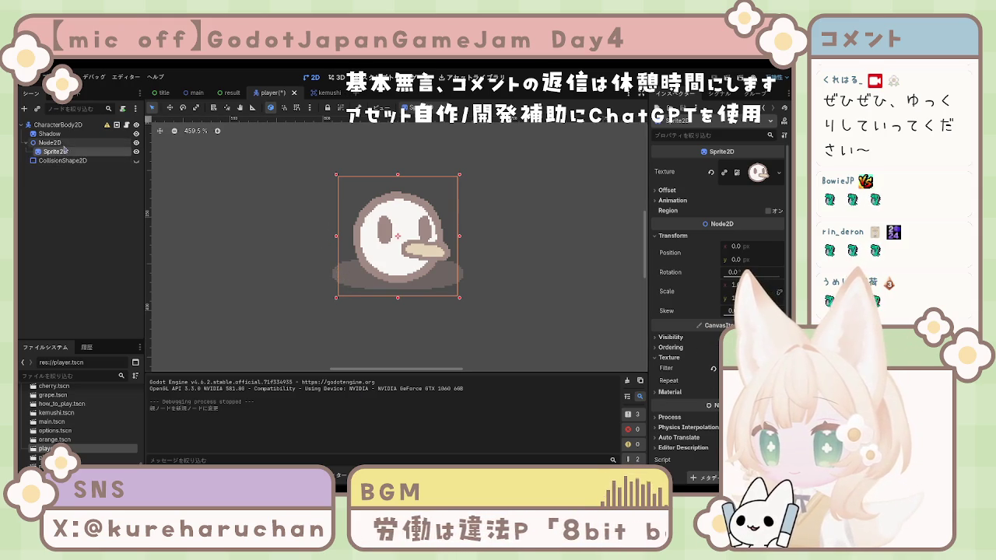
pyautogui.click(56, 143)
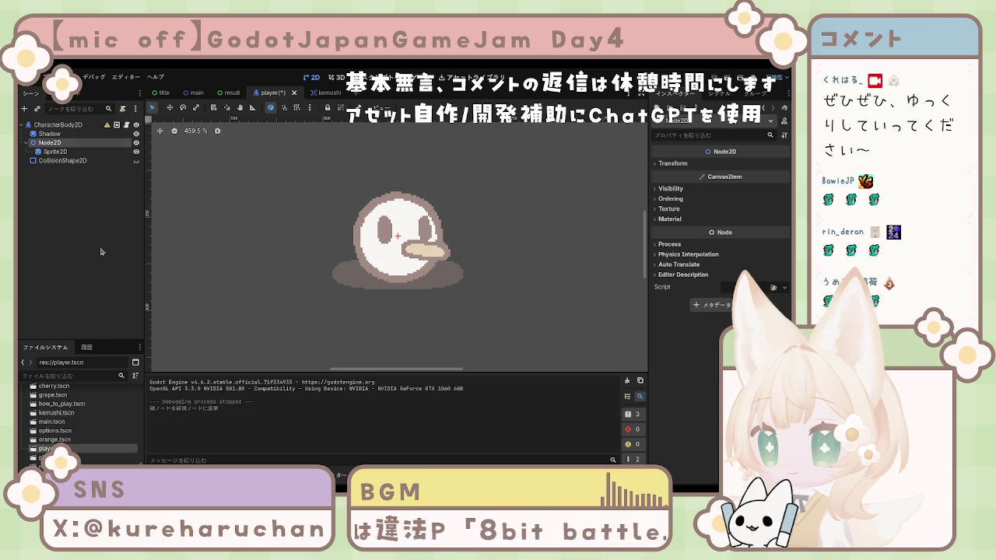
pyautogui.write('Player')
pyautogui.press('Return')
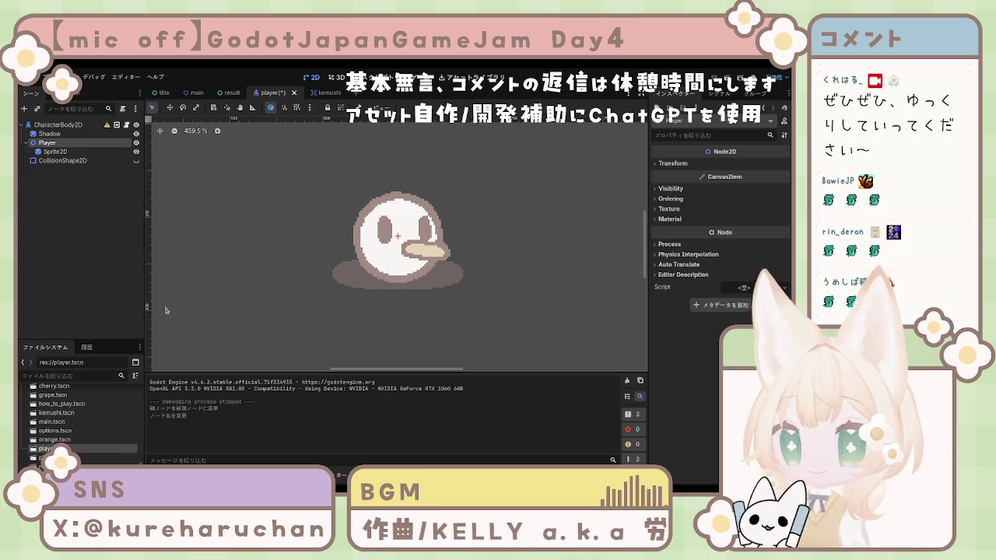
# - Check the new hierarchy by alternating between the nested Sprite2D and the Player node
pyautogui.click(63, 152)
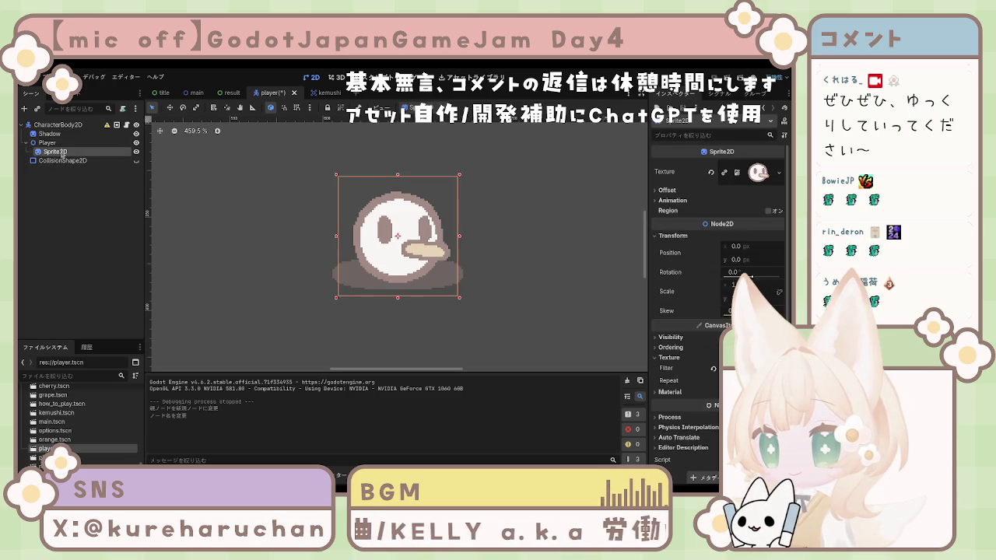
pyautogui.click(63, 144)
pyautogui.click(62, 152)
pyautogui.click(62, 143)
pyautogui.click(70, 152)
pyautogui.click(69, 143)
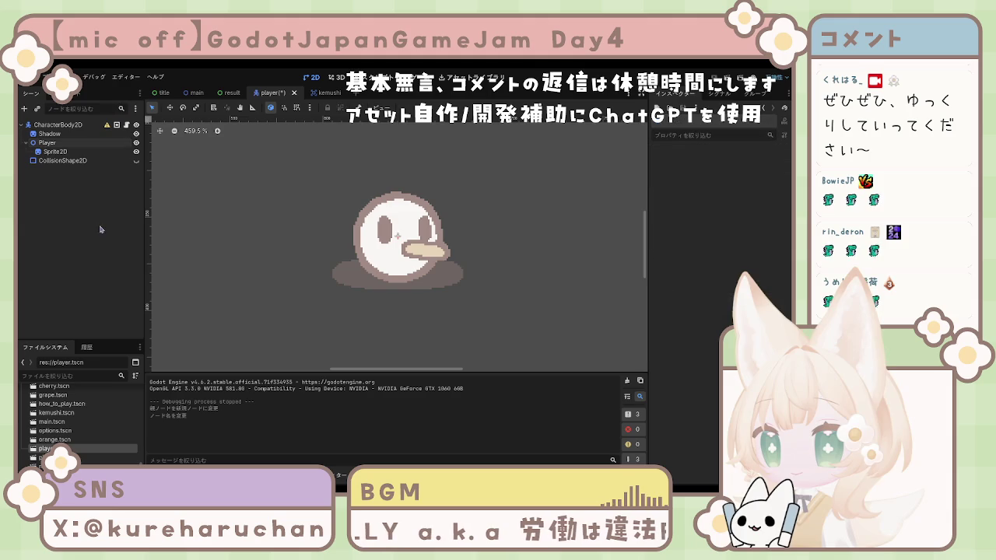
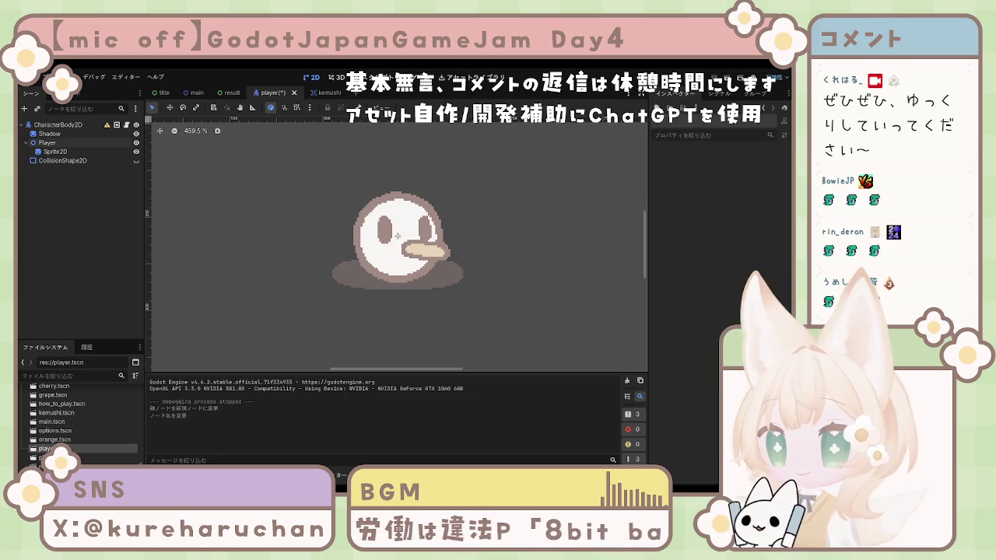
pyautogui.hotkey('ctrl', 'F3')
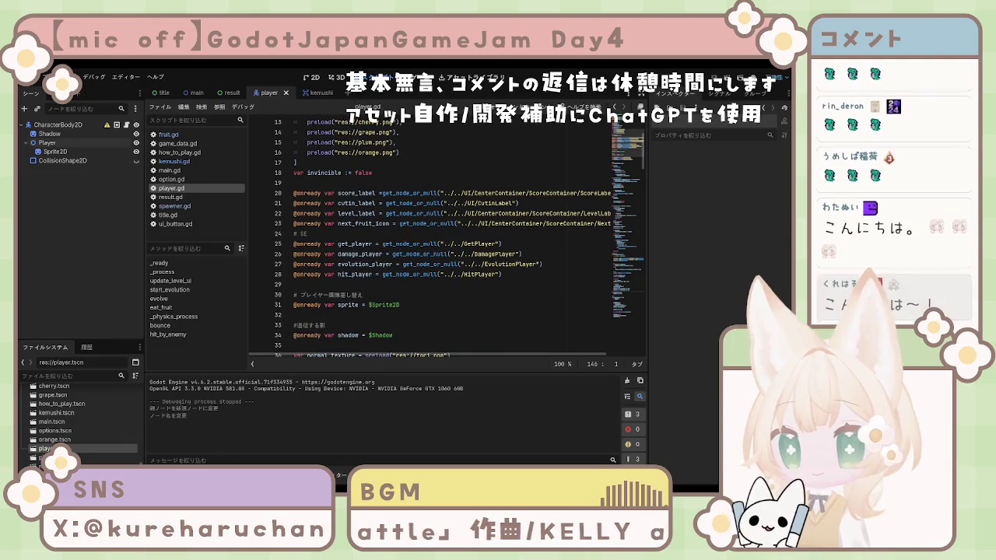
pyautogui.scroll(1, 447, 233)
pyautogui.scroll(3, 447, 233)
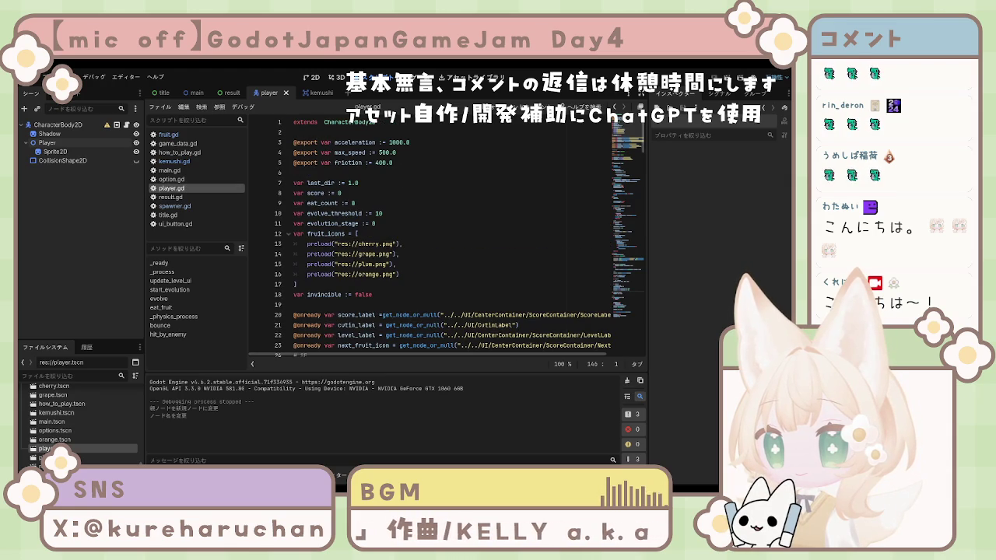
pyautogui.scroll(-7, 386, 304)
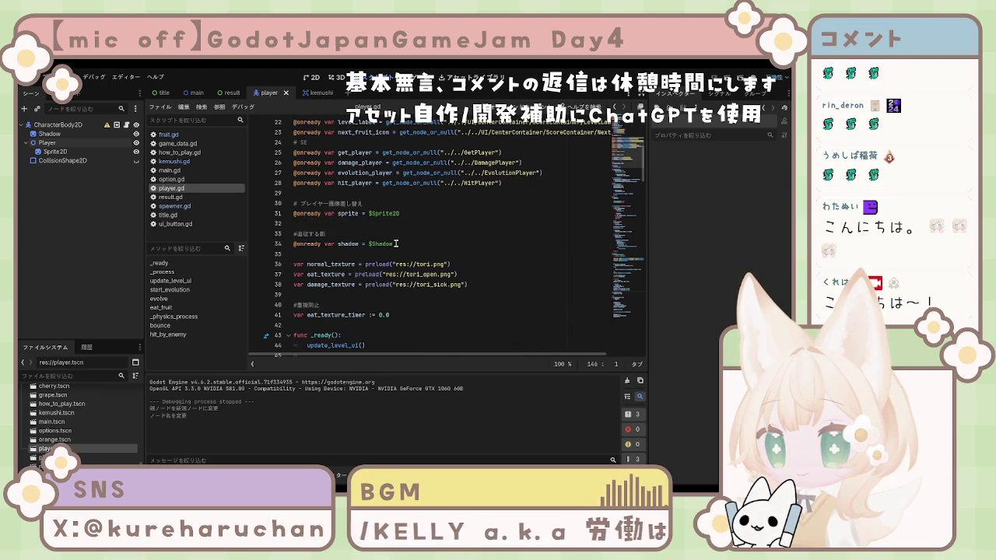
pyautogui.click(394, 244)
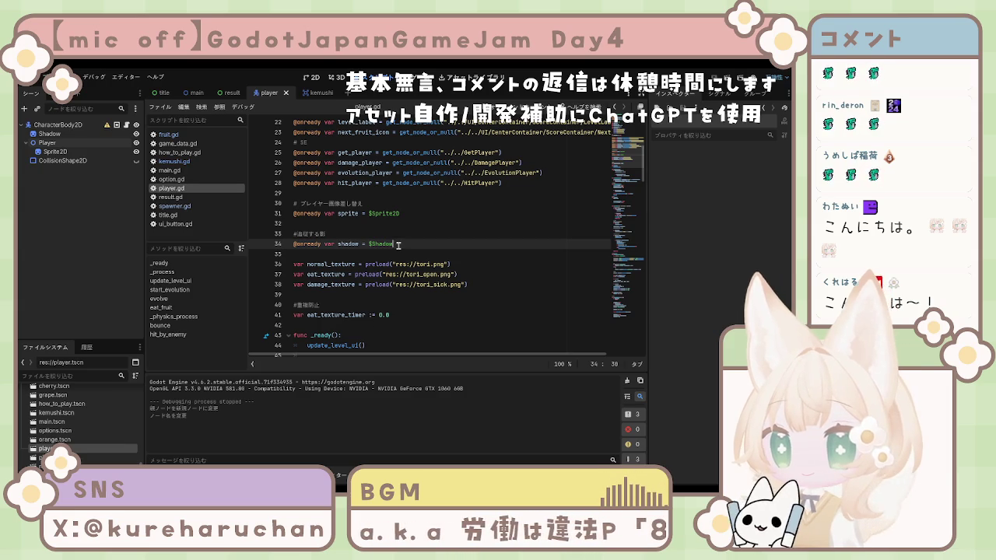
pyautogui.press('Return')
pyautogui.write('@onrea')
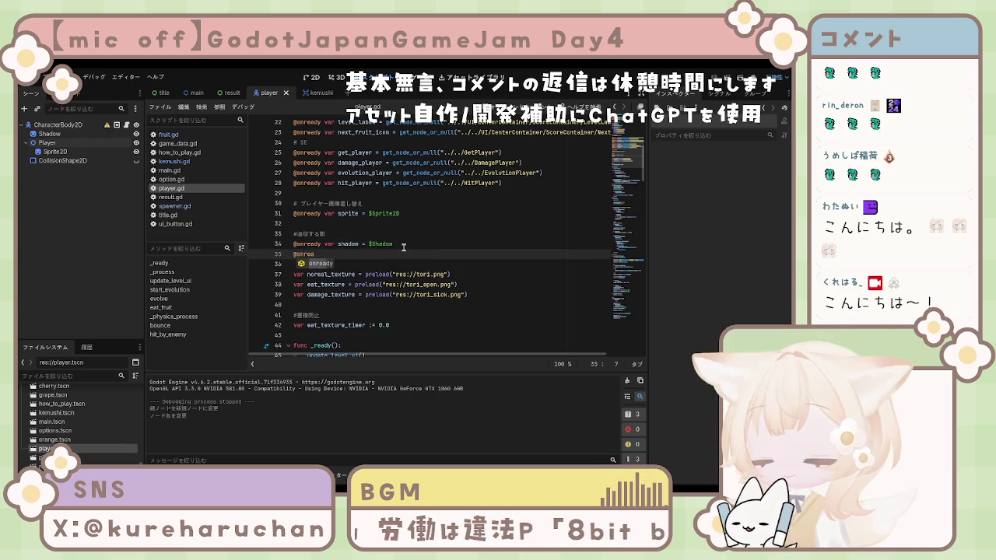
pyautogui.write('dy var p')
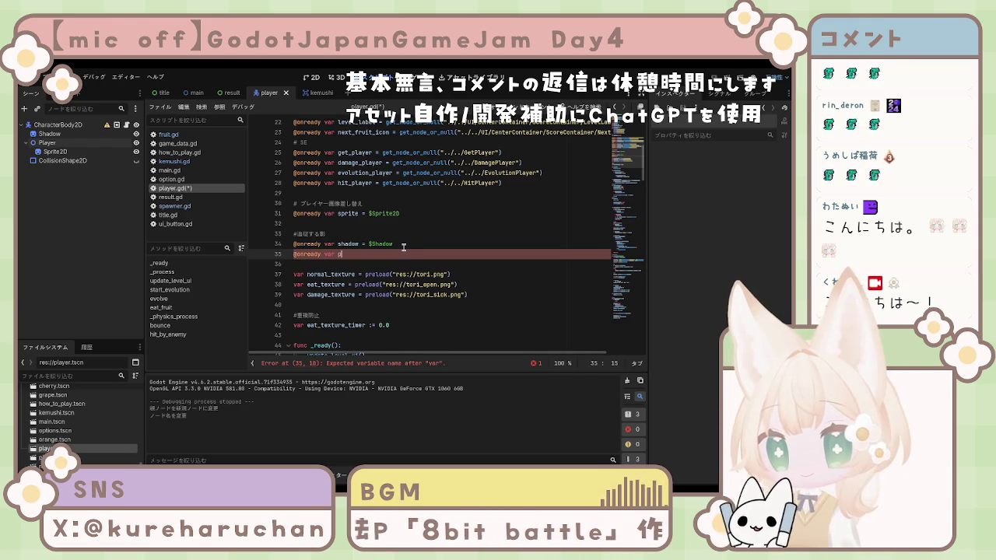
pyautogui.press('BackSpace')
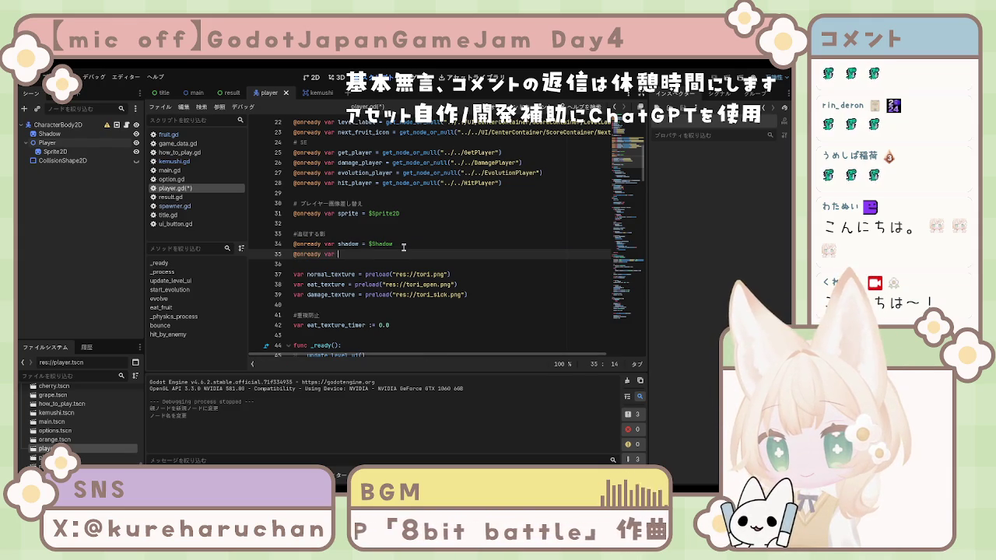
pyautogui.write('vi')
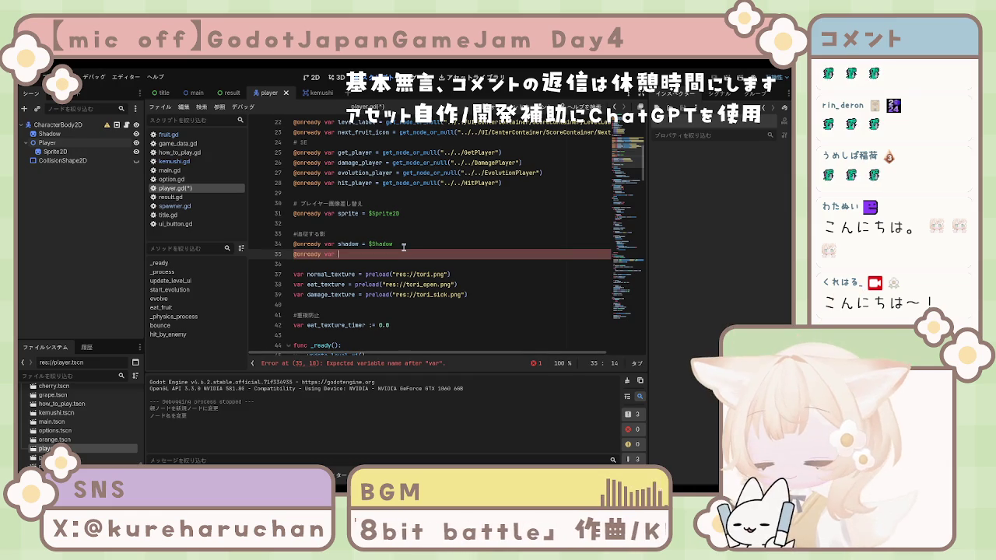
pyautogui.write('sual ')
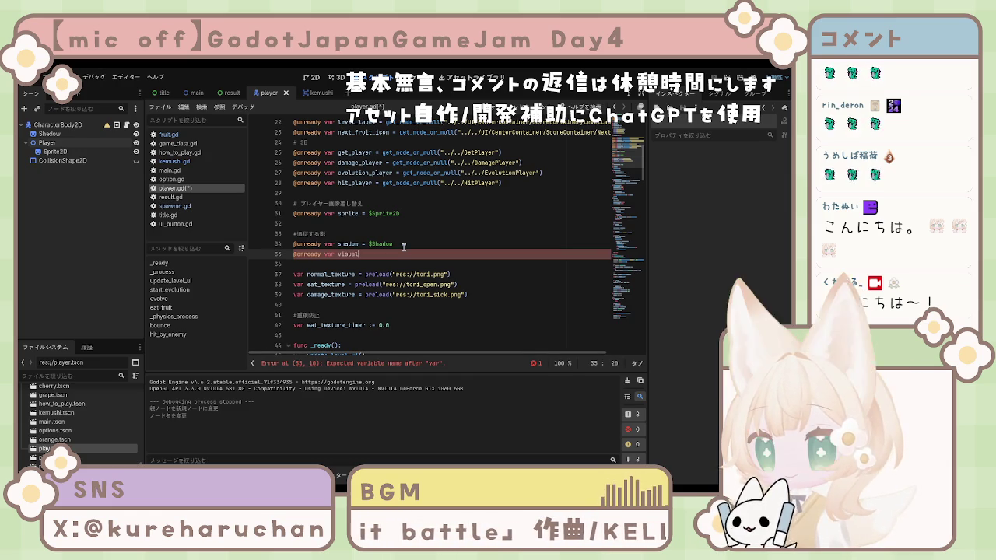
pyautogui.write('= ')
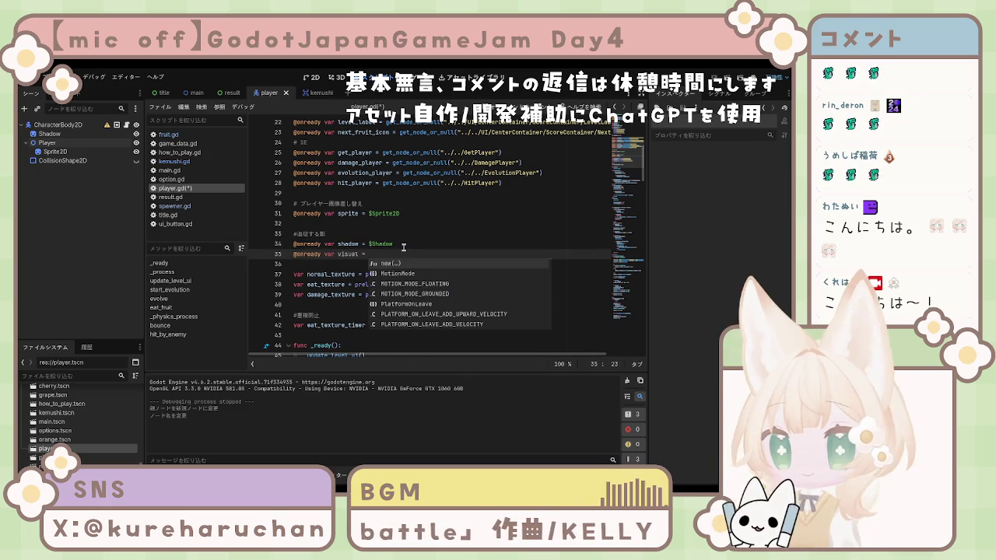
pyautogui.write('$')
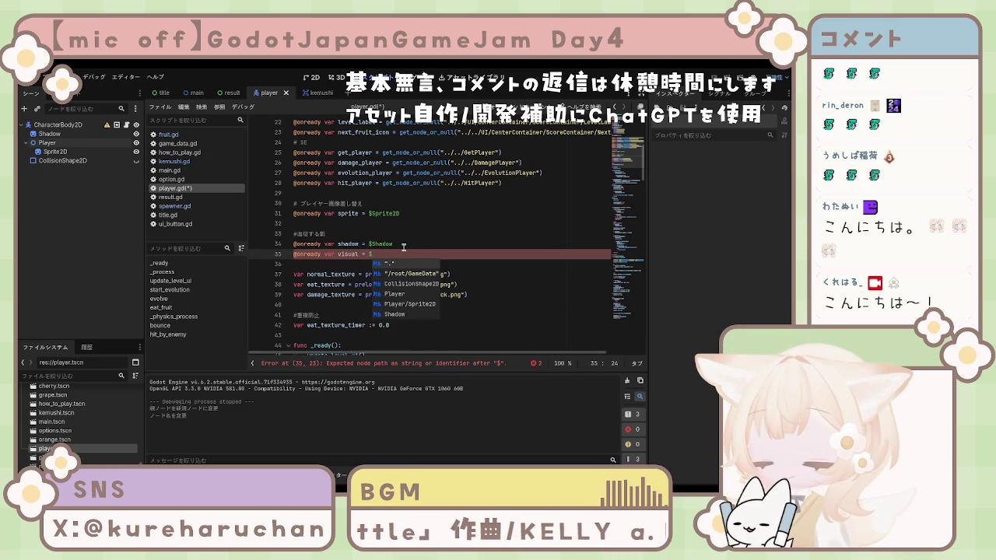
pyautogui.write('Vi')
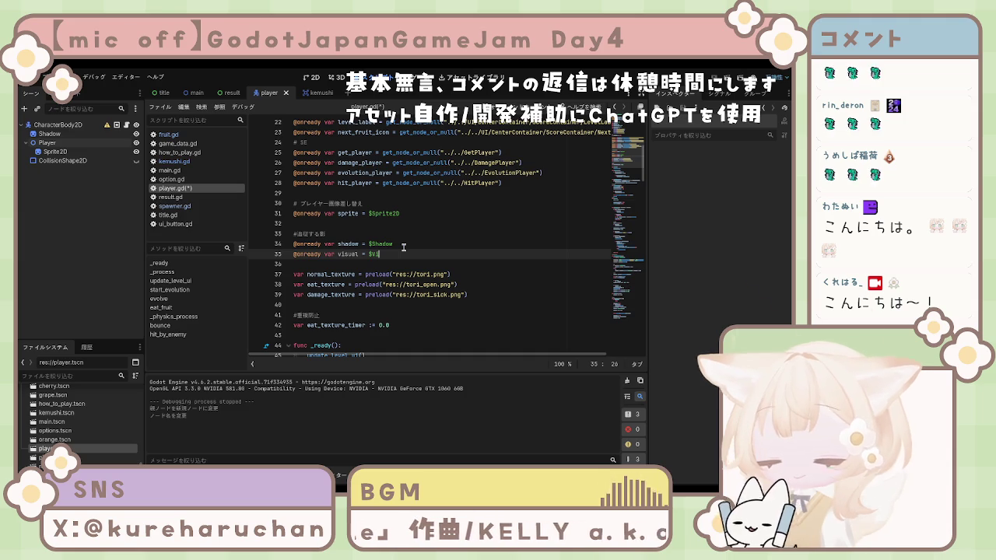
pyautogui.write('sual')
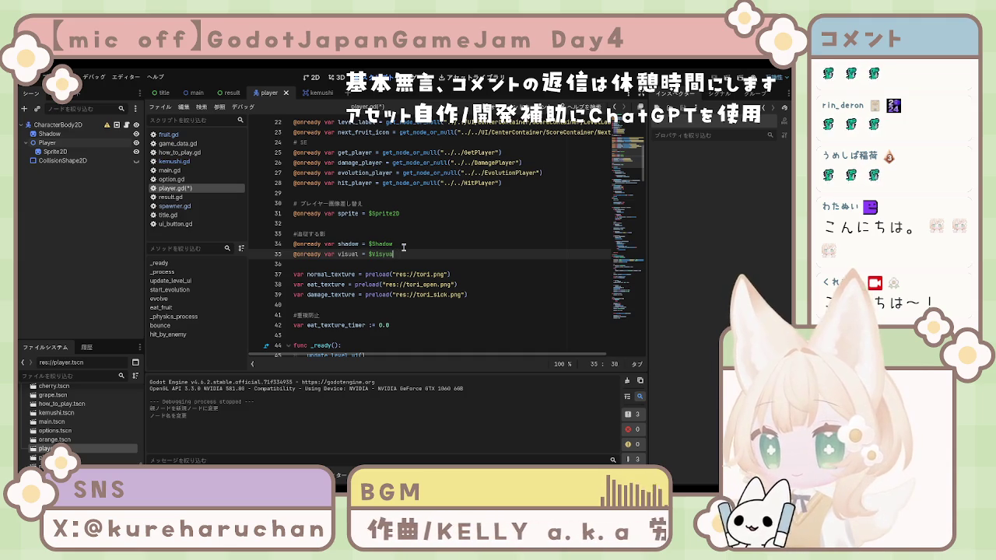
pyautogui.press('BackSpace')
pyautogui.write('al')
pyautogui.click(48, 143)
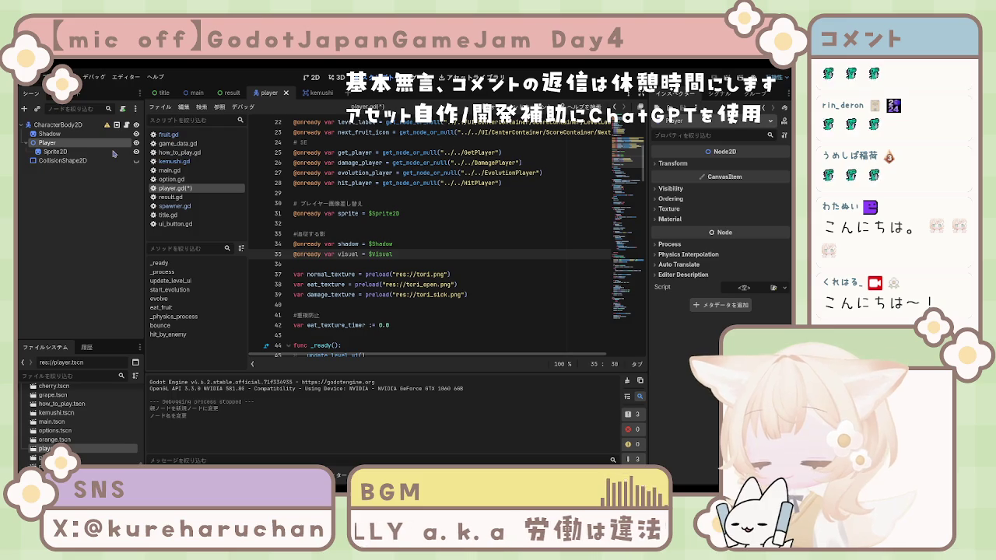
# - Rename the Player node to Visual in the Scene dock, then return to the script
pyautogui.press('F2')
pyautogui.write('Visual')
pyautogui.press('Return')
pyautogui.click(372, 310)
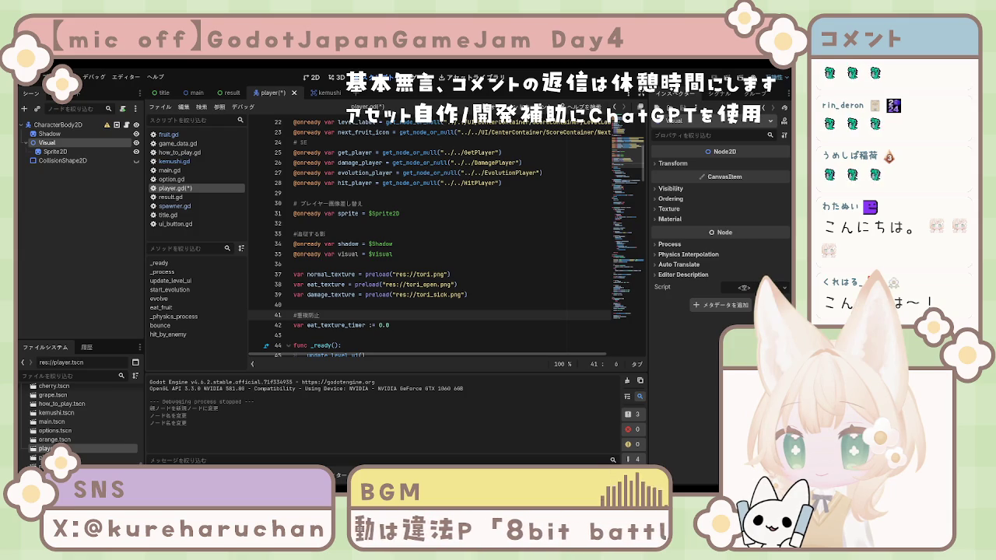
pyautogui.scroll(-2, 447, 233)
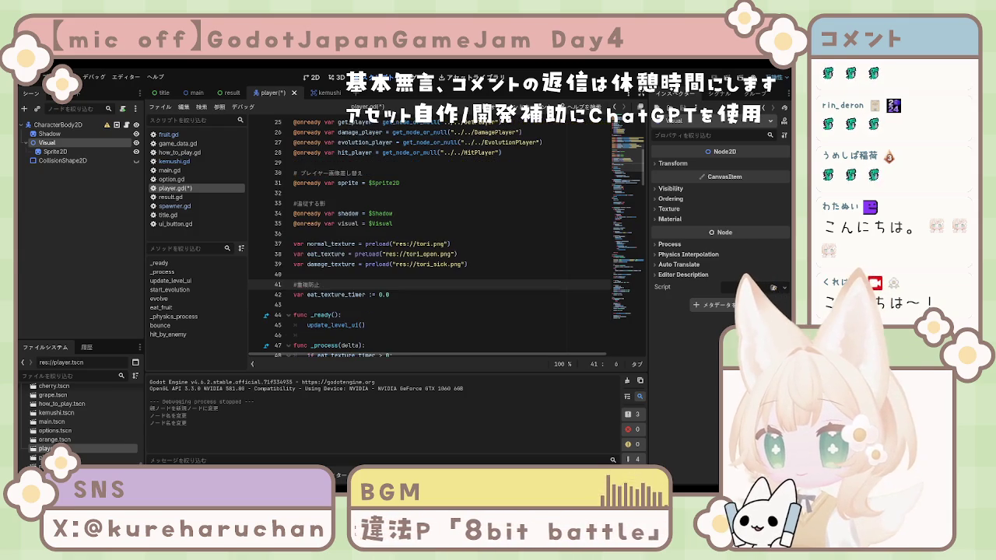
pyautogui.scroll(-7, 448, 238)
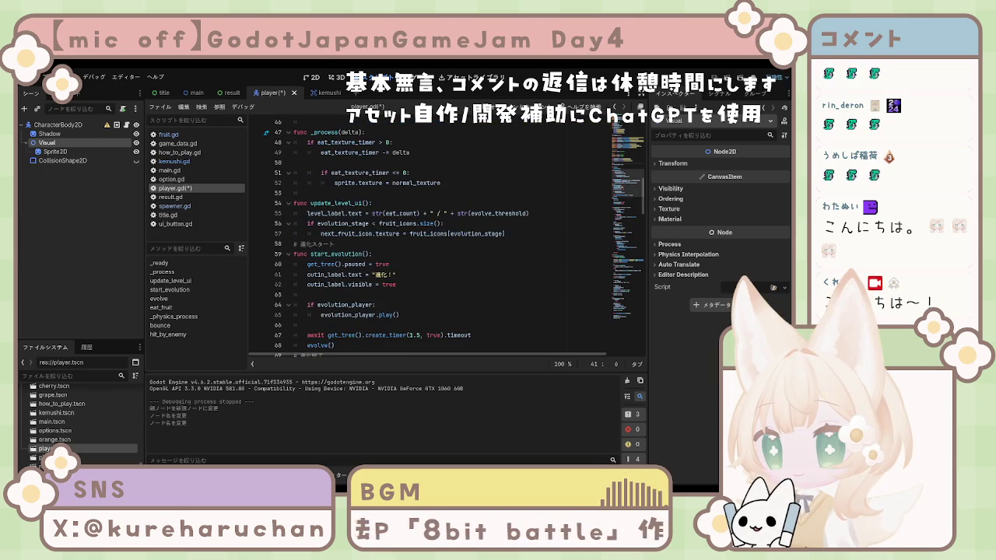
pyautogui.scroll(-7, 453, 238)
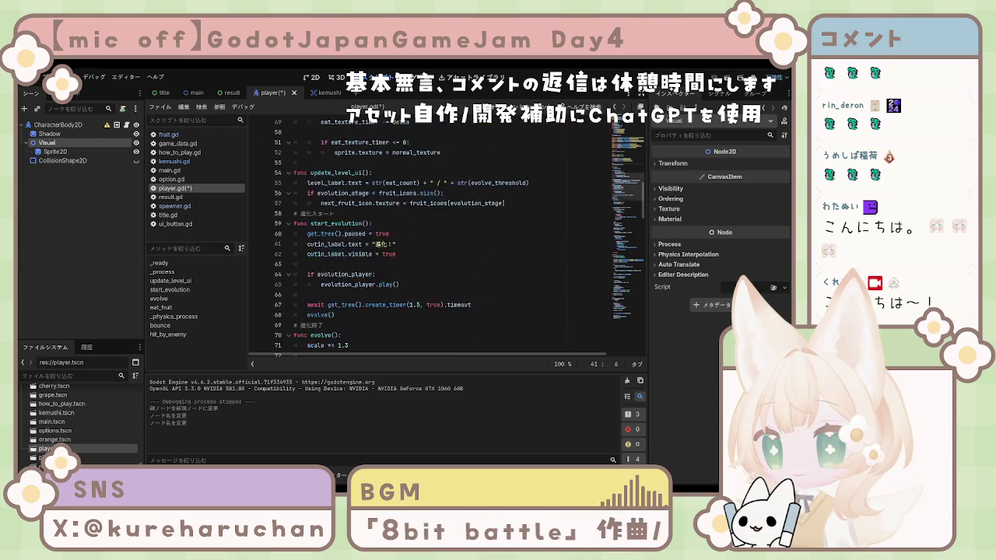
pyautogui.scroll(-12, 458, 238)
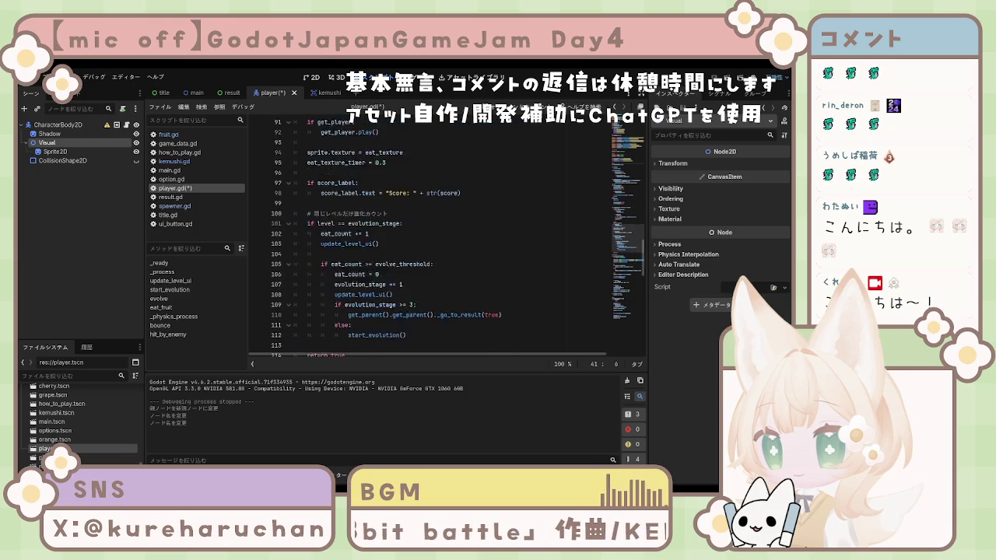
pyautogui.scroll(-1, 458, 238)
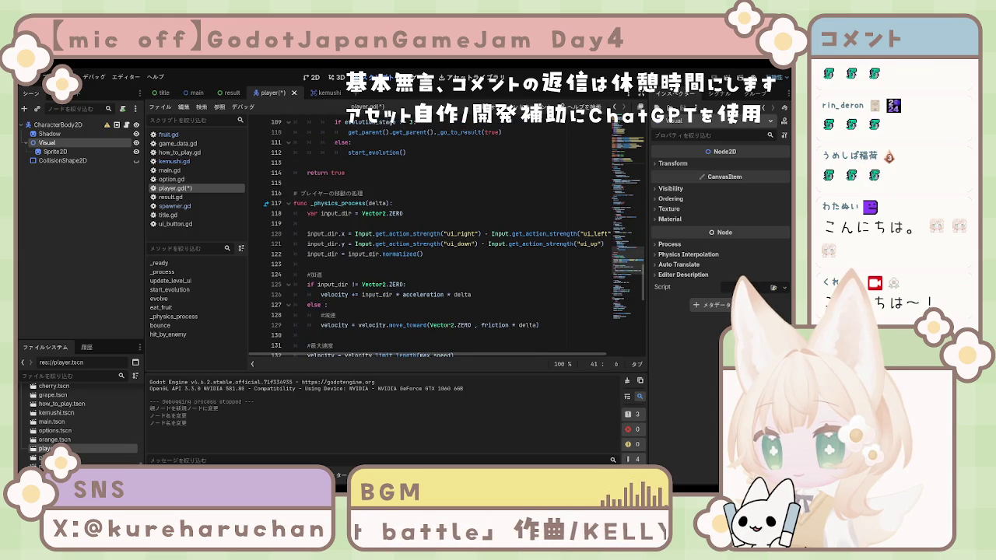
pyautogui.scroll(-5, 457, 238)
pyautogui.scroll(-4, 457, 238)
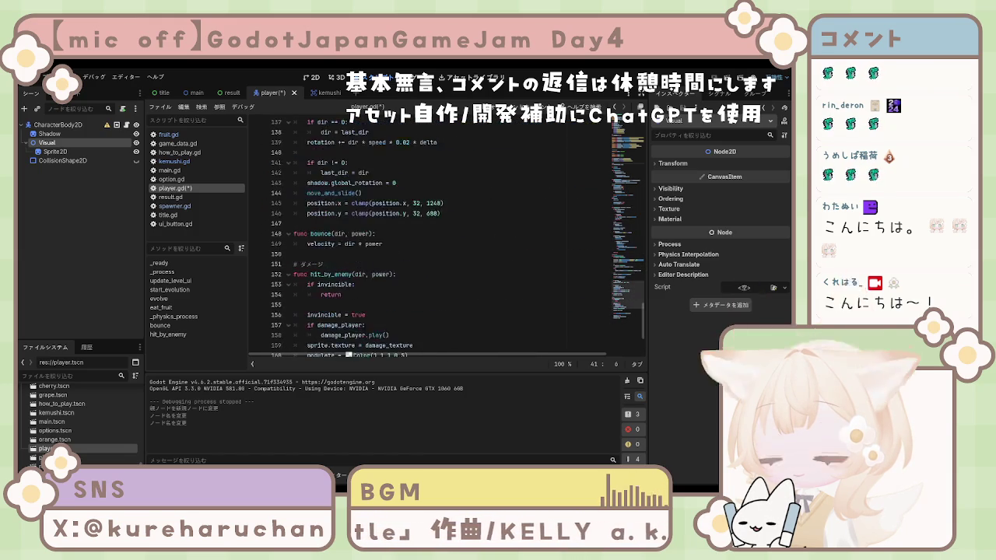
pyautogui.scroll(7, 457, 238)
pyautogui.scroll(-10, 457, 238)
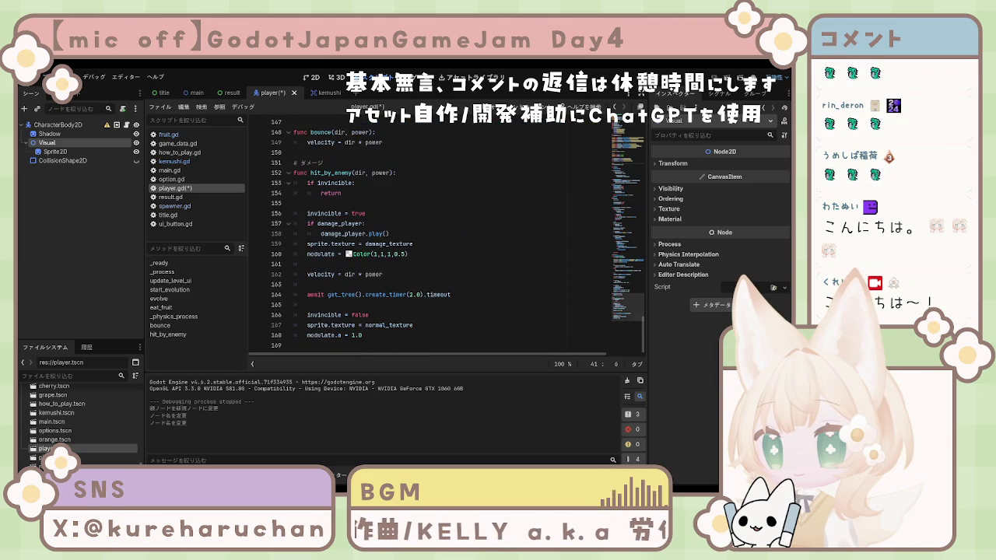
pyautogui.scroll(8, 457, 238)
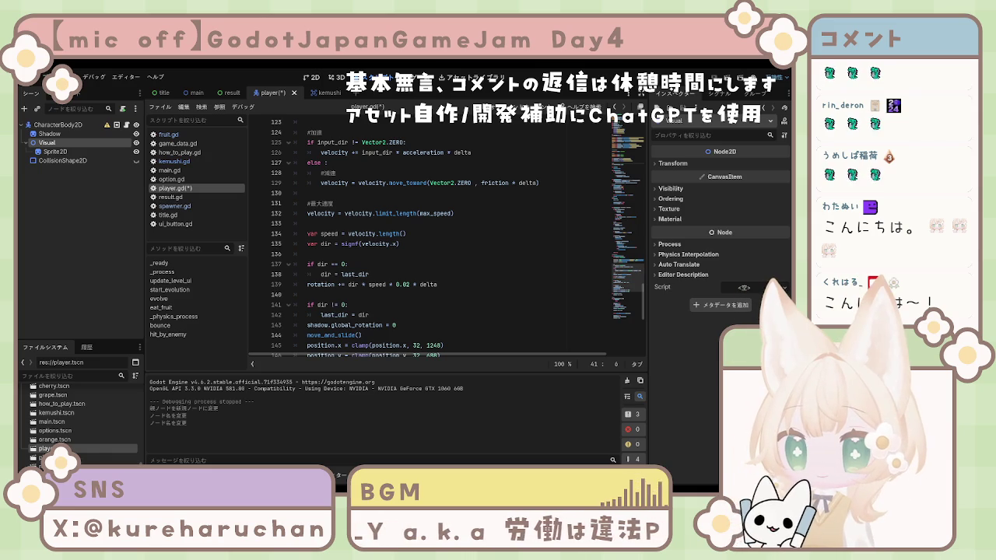
pyautogui.click(343, 284)
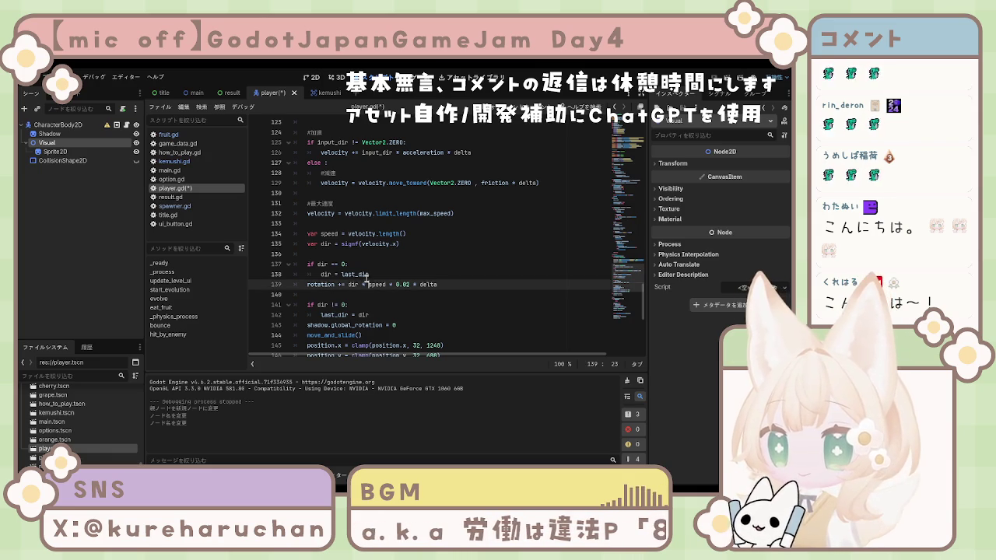
# - Paste over line 139's rotation target so it rotates visual, and save player.gd
pyautogui.moveTo(343, 285); pyautogui.dragTo(318, 285)
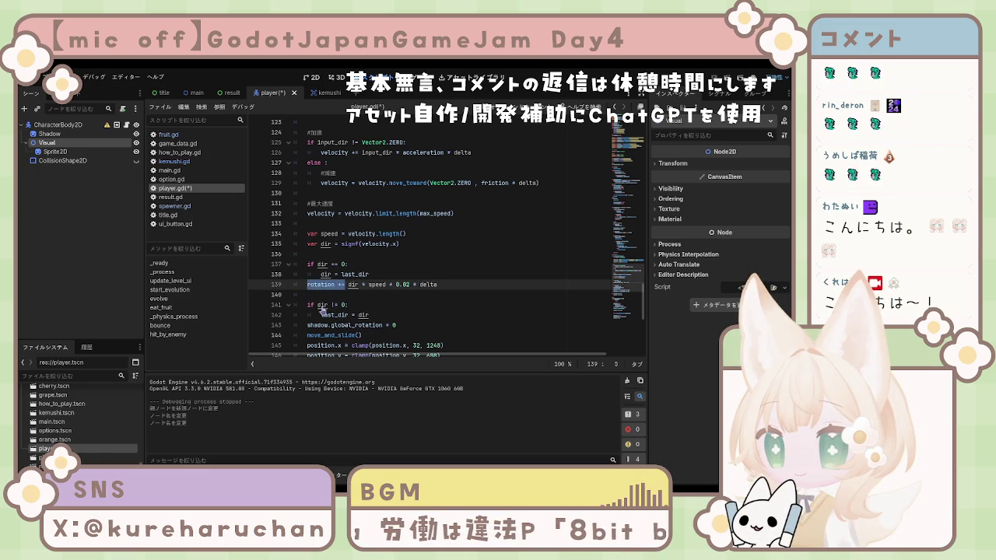
pyautogui.write('visual.rotation += ...')
pyautogui.hotkey('ctrl', 's')
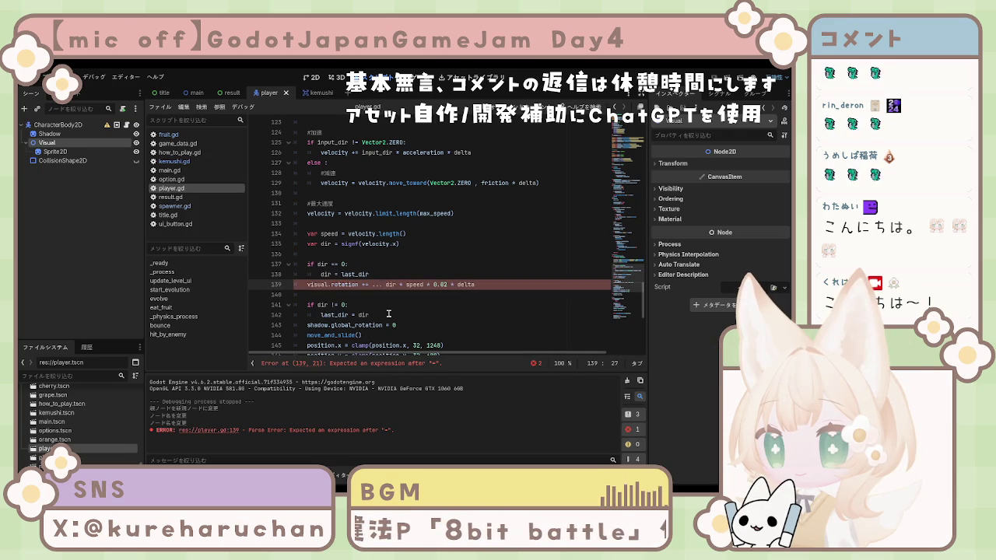
# - Delete the stray '..' after += on line 139's visual.rotation line
pyautogui.scroll(1, 388, 313)
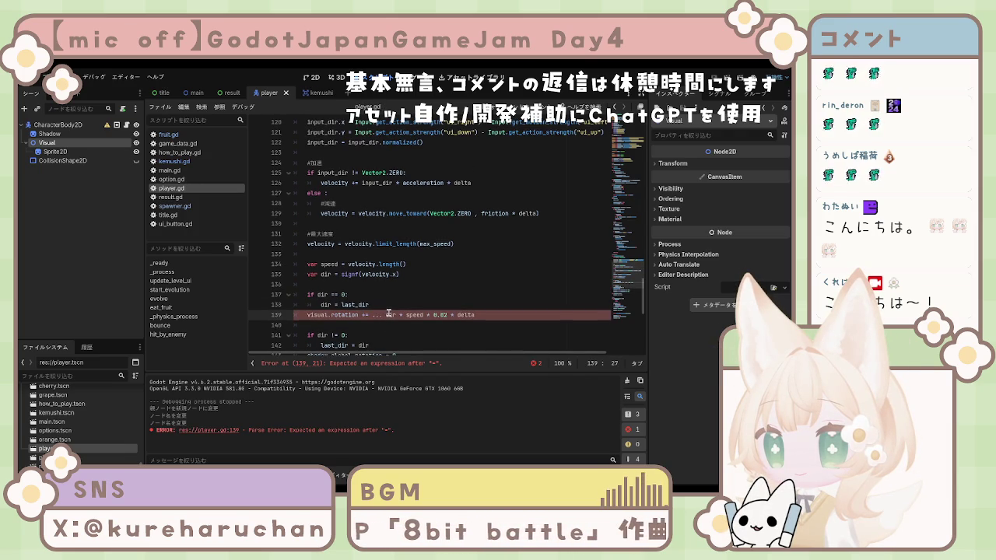
pyautogui.scroll(1, 388, 314)
pyautogui.scroll(2, 388, 312)
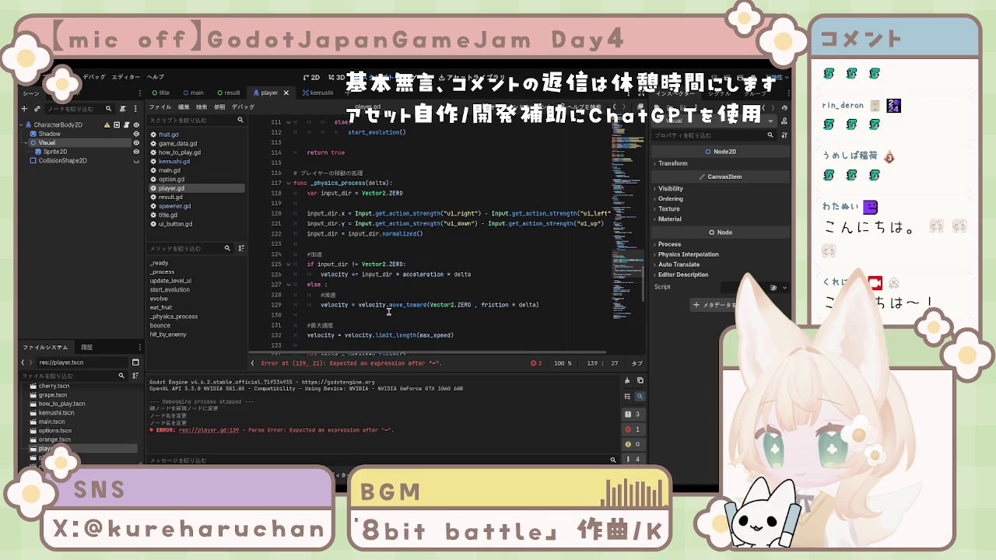
pyautogui.scroll(1, 389, 312)
pyautogui.scroll(-4, 385, 307)
pyautogui.scroll(-4, 383, 303)
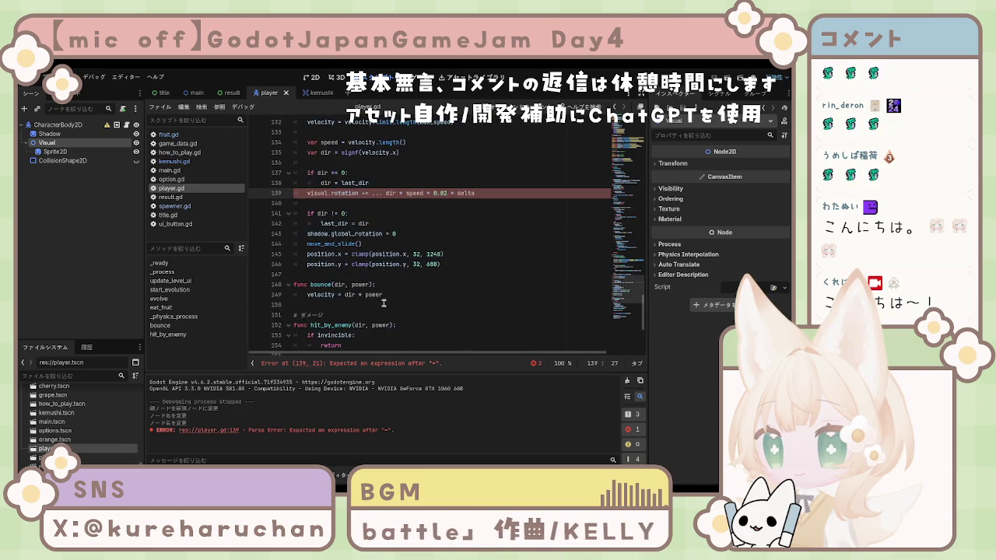
pyautogui.scroll(-2, 384, 304)
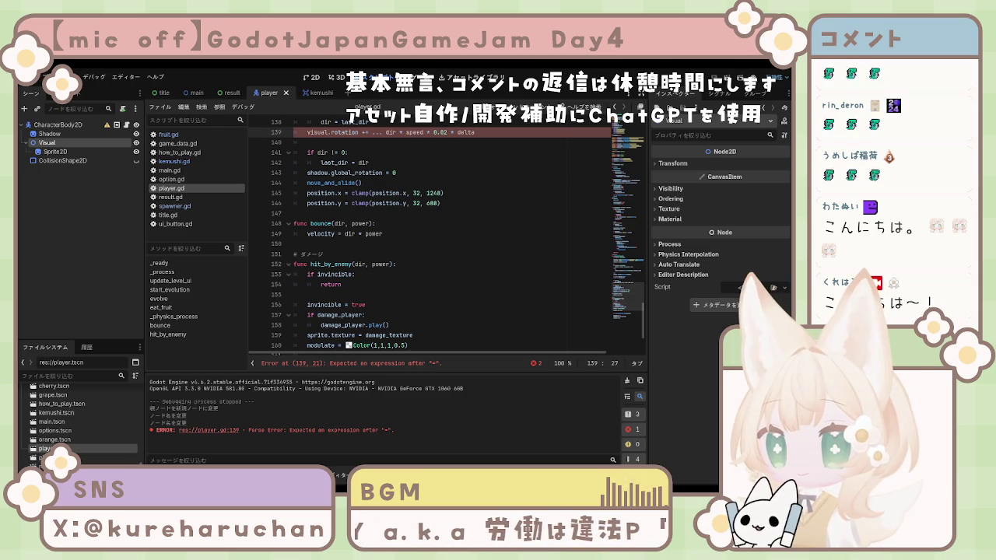
pyautogui.click(381, 203)
pyautogui.scroll(2, 382, 200)
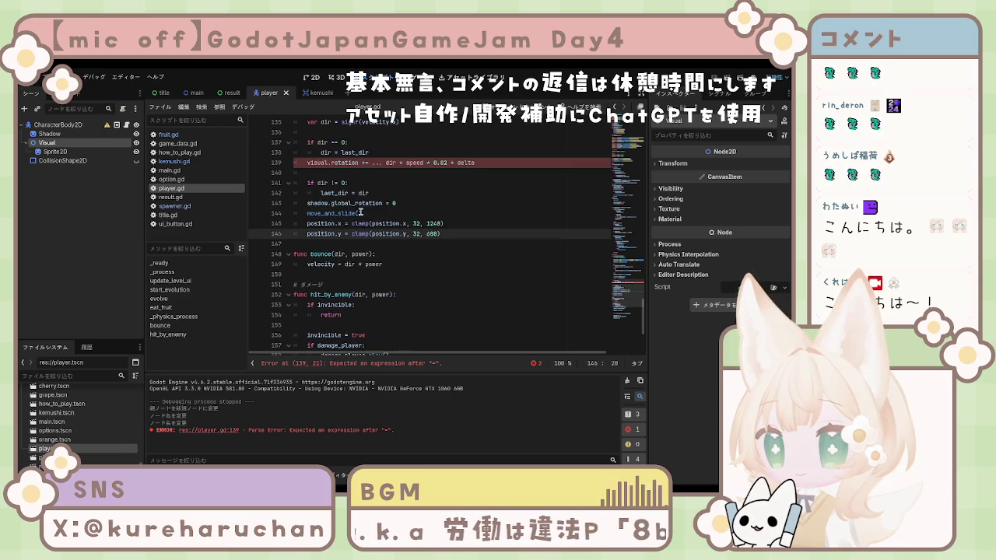
pyautogui.click(380, 193)
pyautogui.press('BackSpace')
pyautogui.press('BackSpace')
pyautogui.click(446, 225)
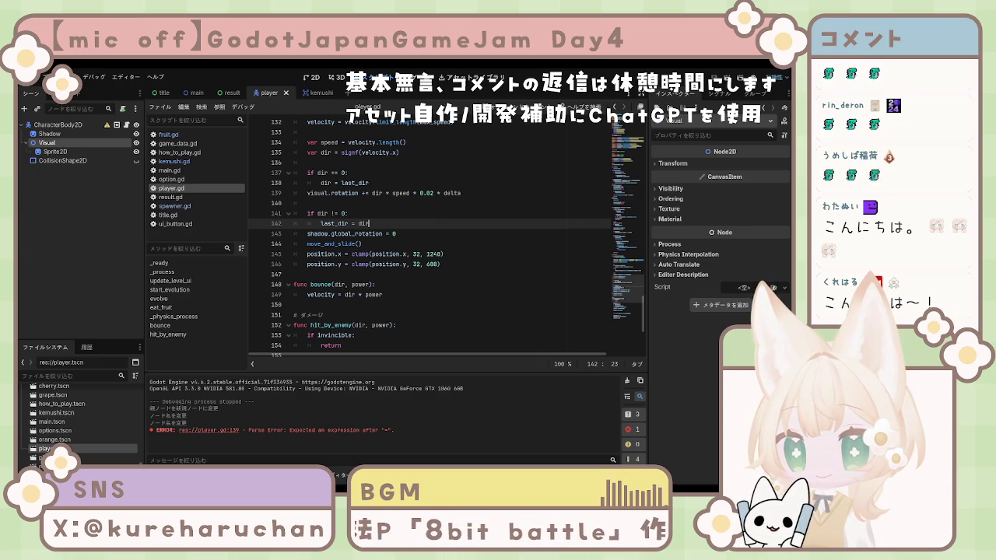
# - Run the project with F5 to test the corrected player script
pyautogui.click(323, 314)
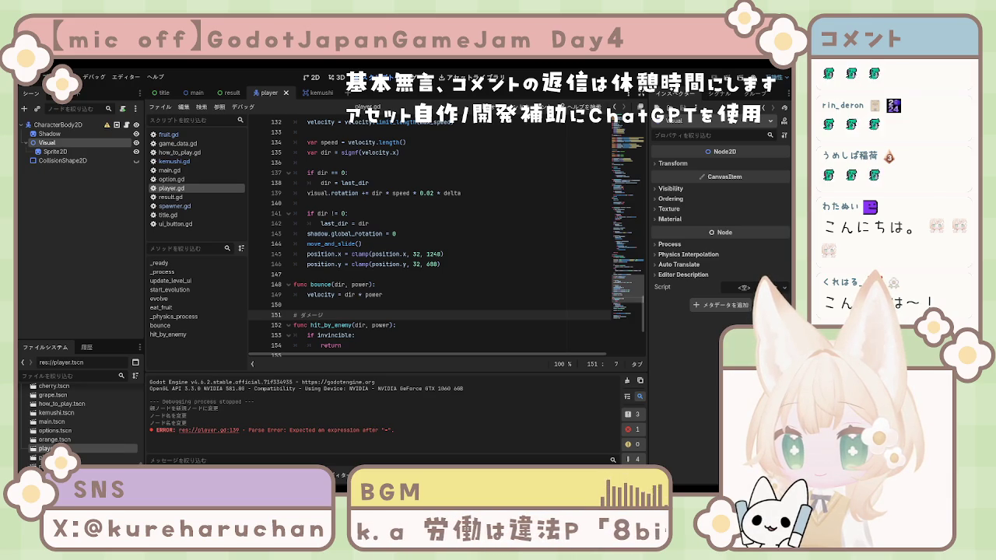
pyautogui.click(374, 223)
pyautogui.press('F5')
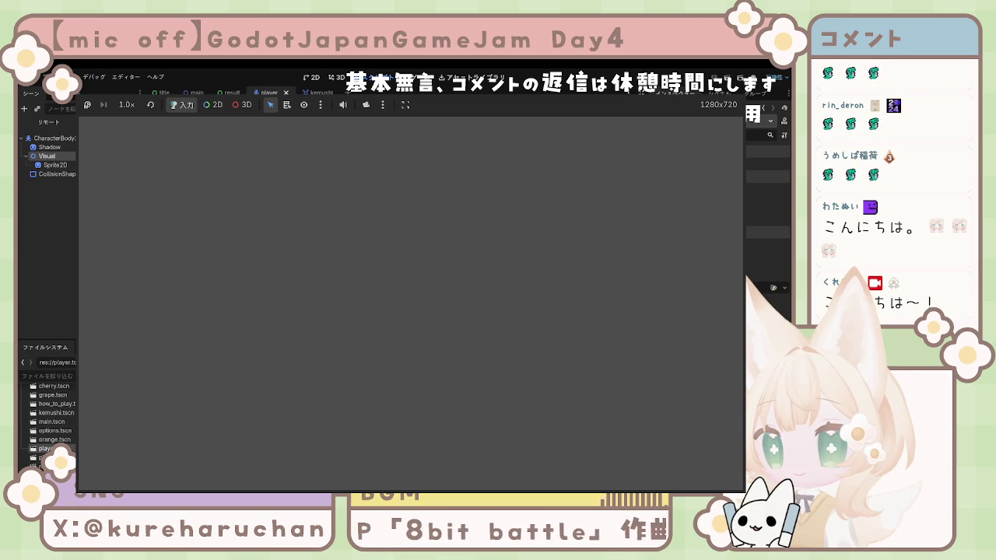
# - Stop the game, select the Visual node, and expand its Transform properties
pyautogui.press('F8')
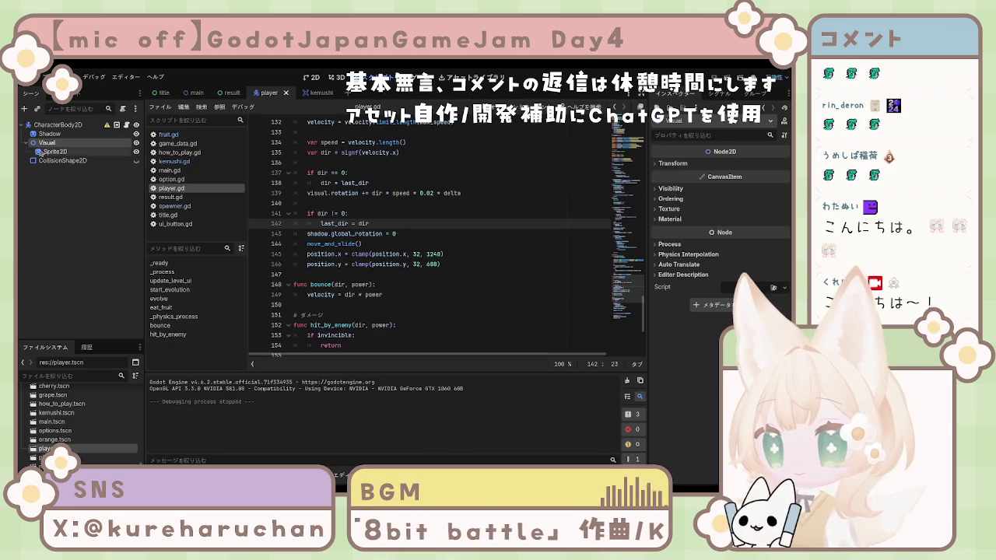
pyautogui.click(59, 125)
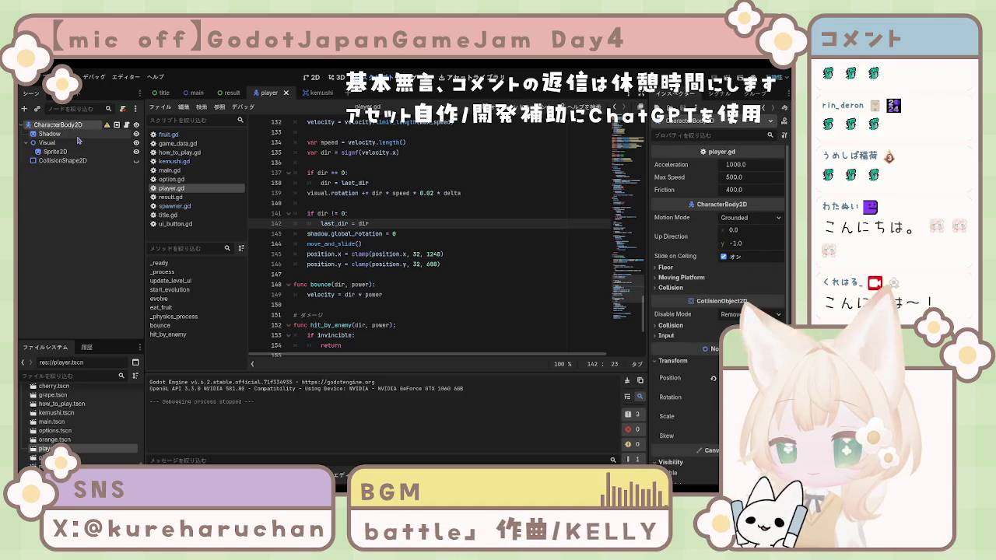
pyautogui.click(48, 143)
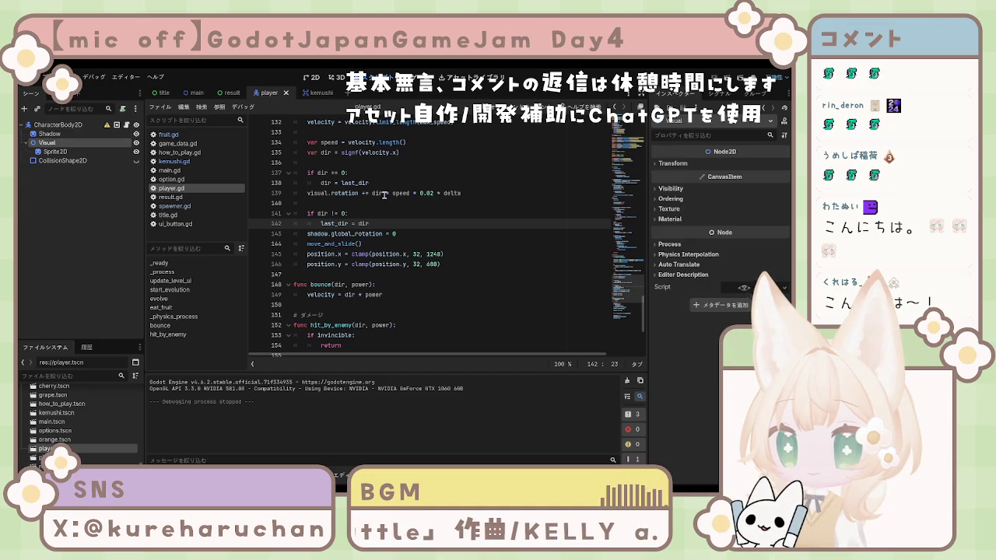
pyautogui.click(672, 163)
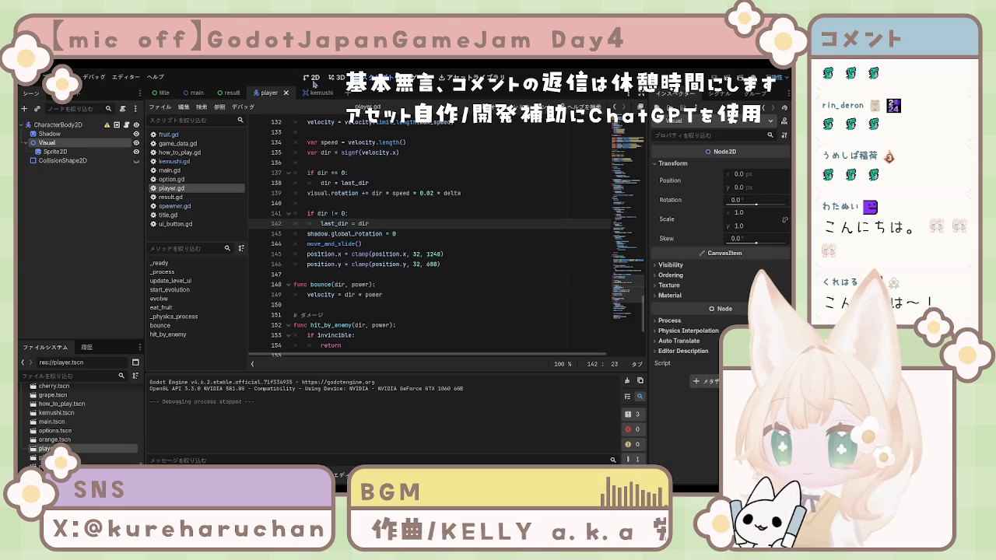
# - Set the Shadow node's Transform scale x to 0.7 and save the player scene
pyautogui.hotkey('ctrl', 'F1')
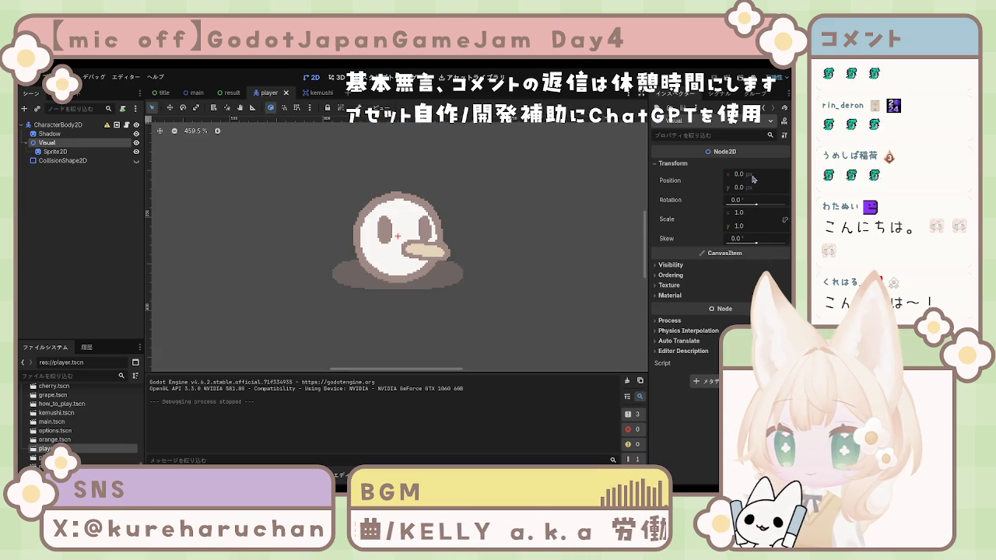
pyautogui.moveTo(761, 217); pyautogui.dragTo(739, 217)
pyautogui.hotkey('ctrl', 'z')
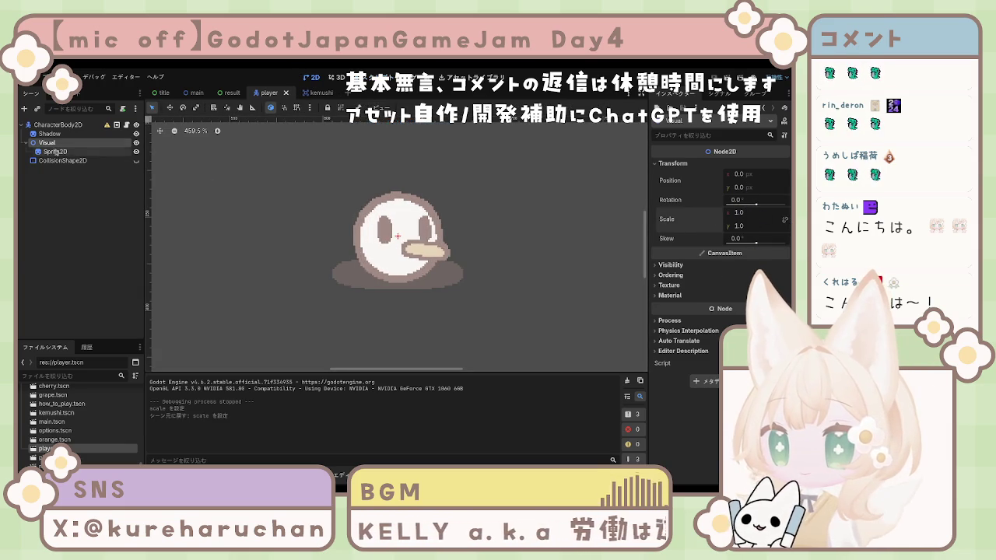
pyautogui.click(68, 134)
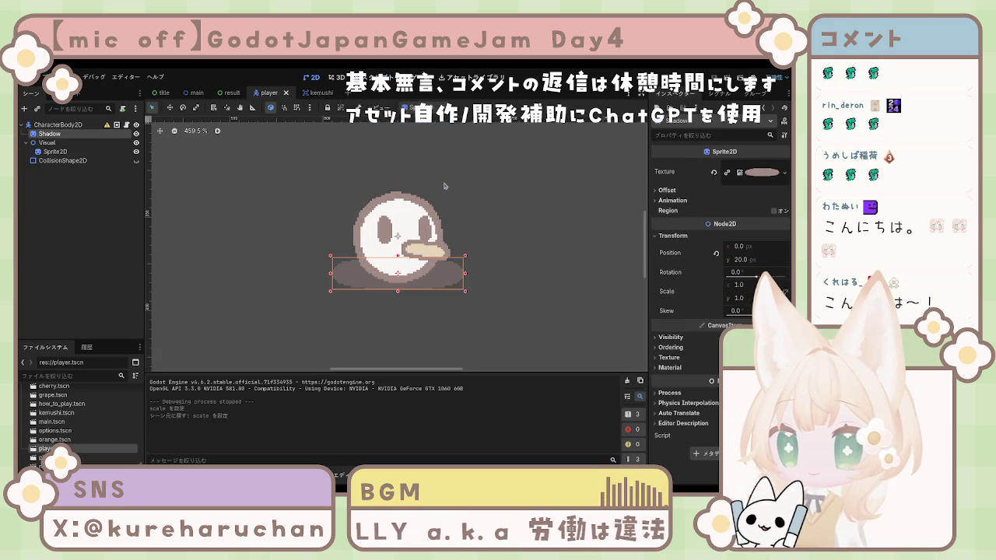
pyautogui.click(29, 125)
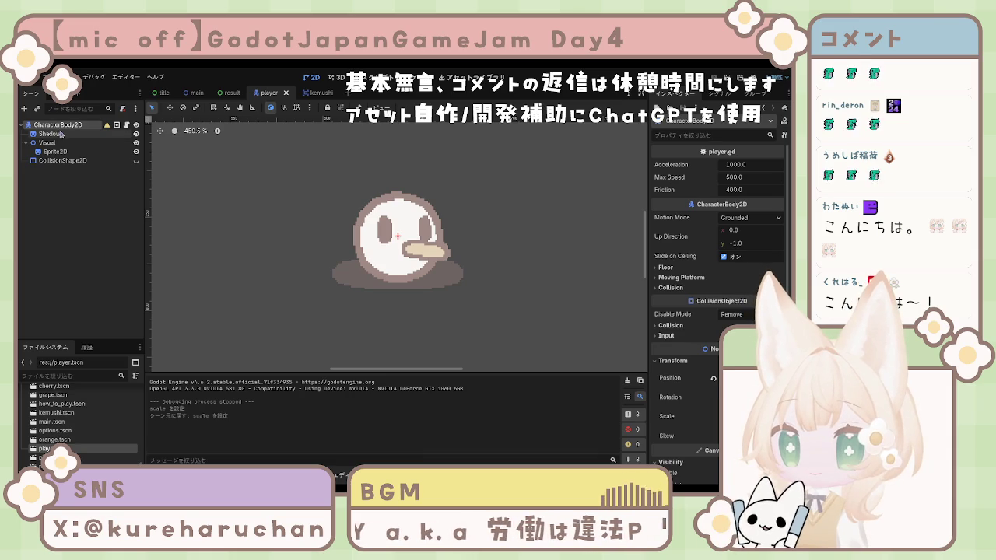
pyautogui.click(61, 134)
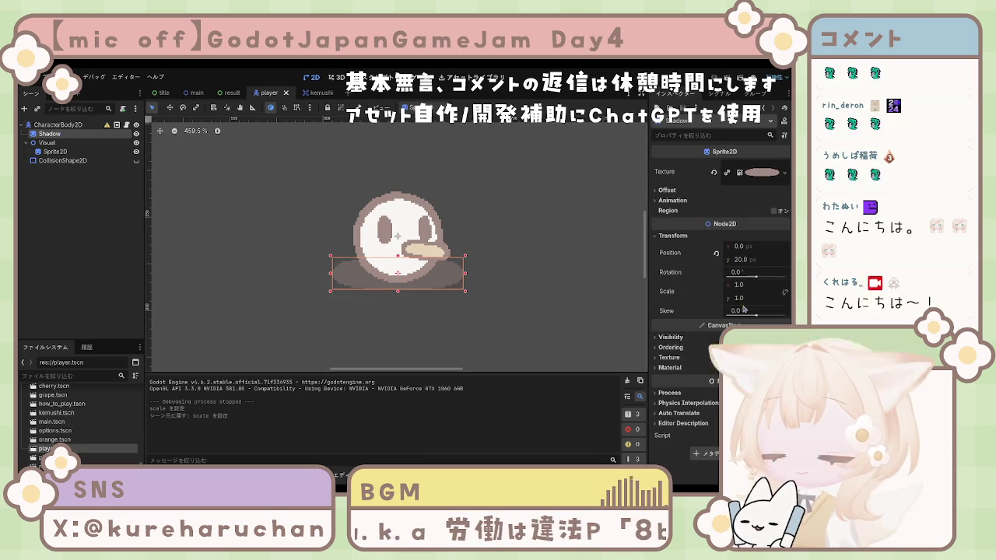
pyautogui.moveTo(753, 288); pyautogui.dragTo(731, 288)
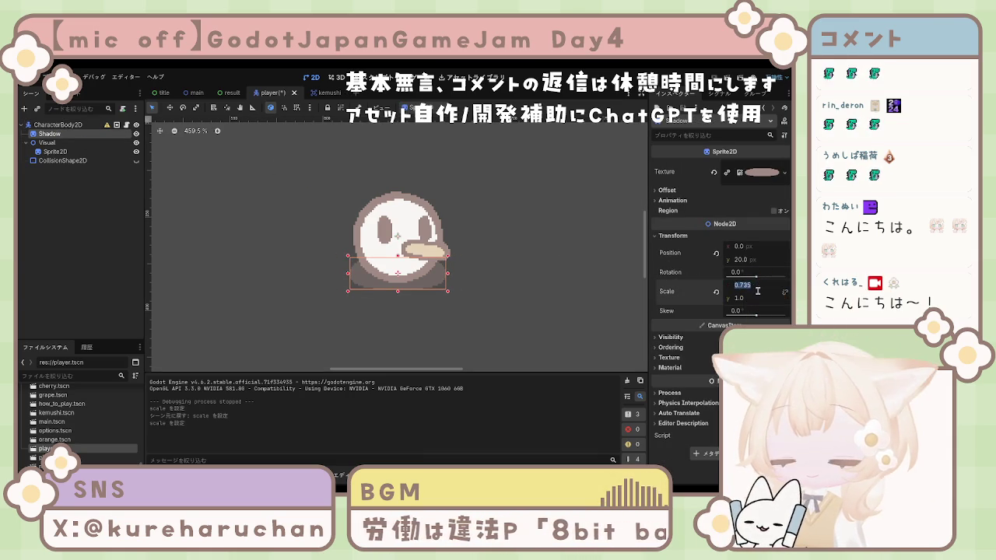
pyautogui.write('0.7')
pyautogui.press('Return')
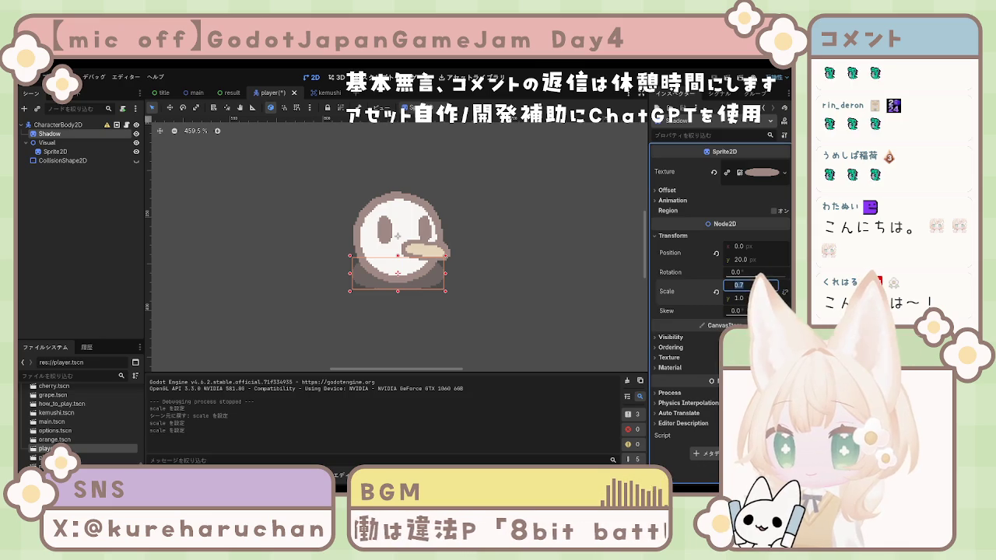
pyautogui.hotkey('ctrl', 's')
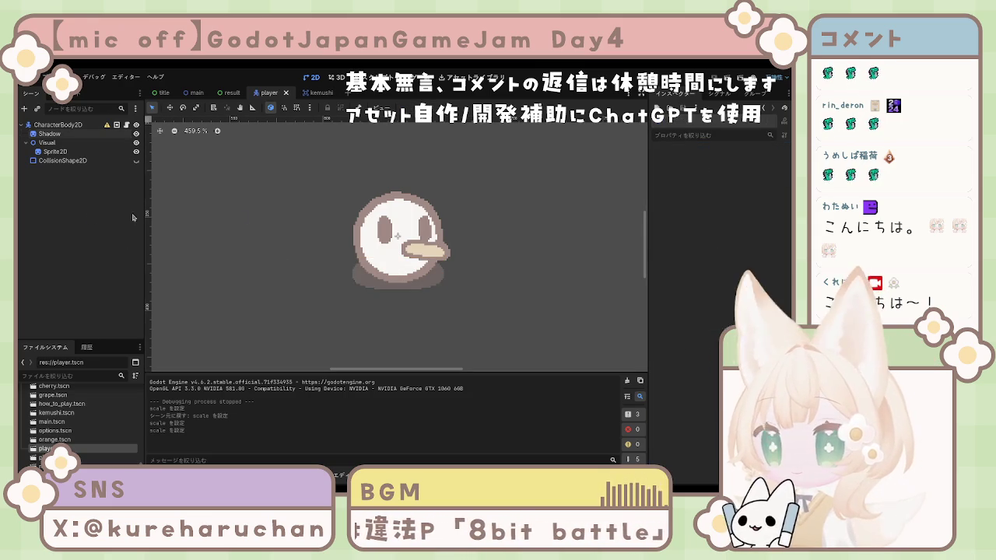
# - Run the project, move the player toward the cherry, and stop at the texture error
pyautogui.click(681, 82)
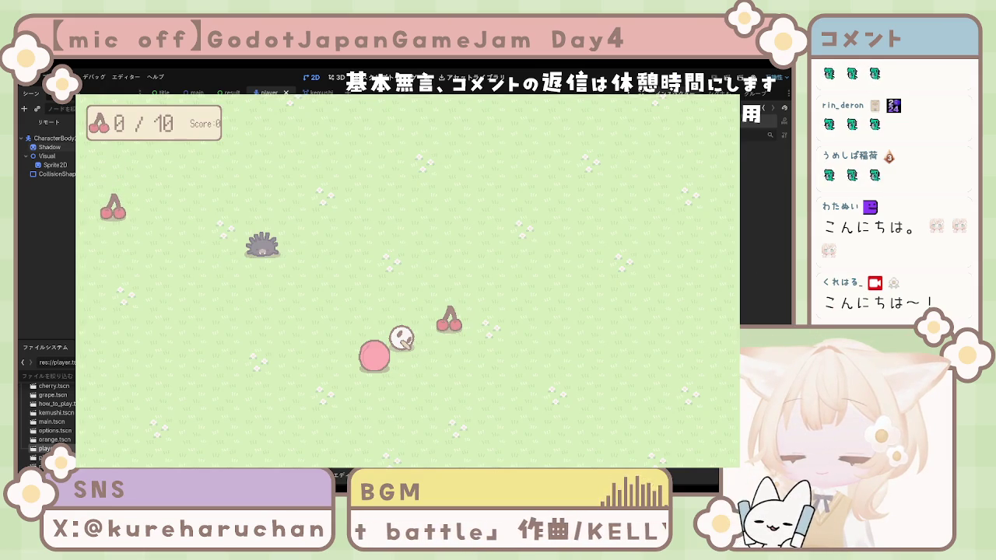
pyautogui.press('Up')
pyautogui.press('Right')
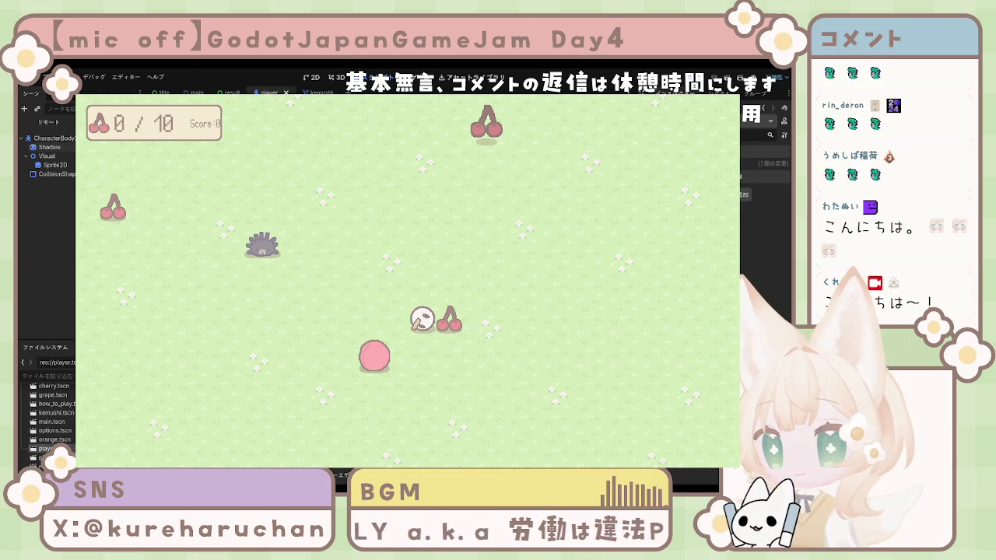
pyautogui.press('F8')
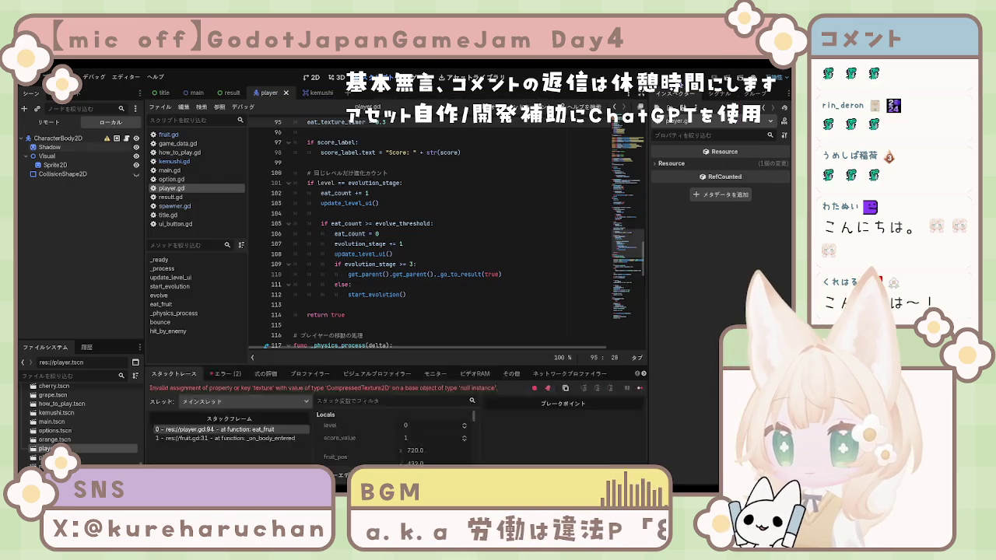
# - Relaunch the game, move the player around the field, then stop it and save player.gd
pyautogui.press('F5')
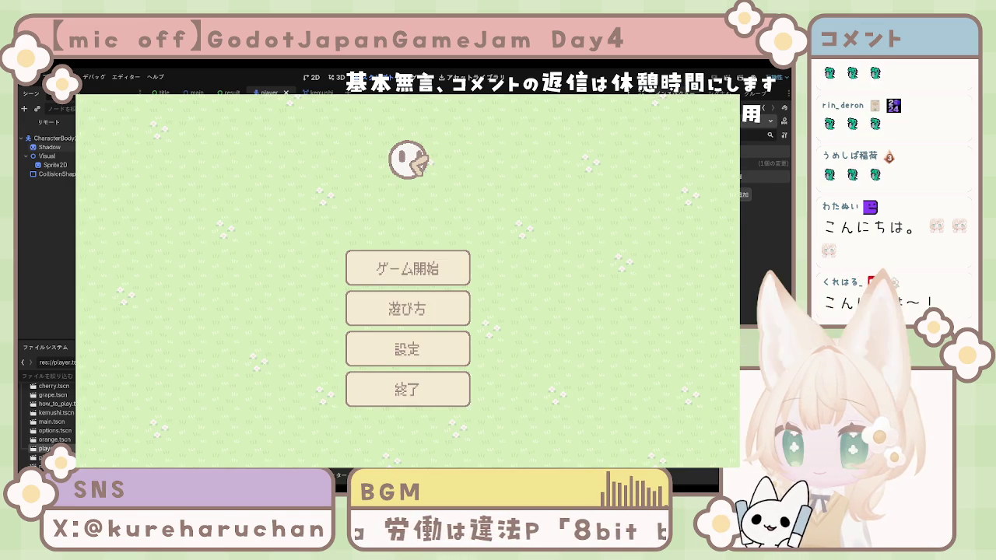
pyautogui.press('Return')
pyautogui.press('Up')
pyautogui.press('Left')
pyautogui.press('Left')
pyautogui.press('Right')
pyautogui.press('Up')
pyautogui.press('Right')
pyautogui.press('Right')
pyautogui.press('Down')
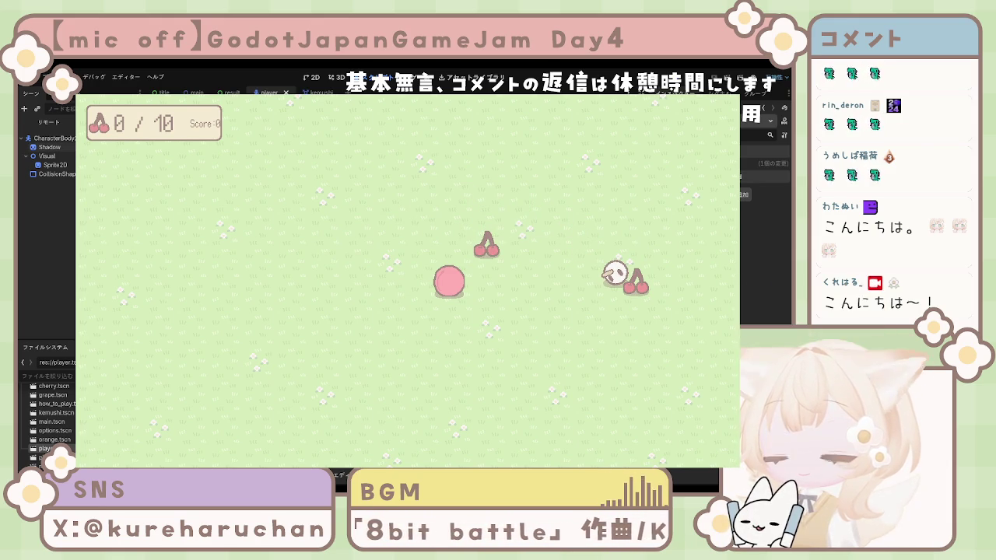
pyautogui.press('F8')
pyautogui.hotkey('ctrl', 's')
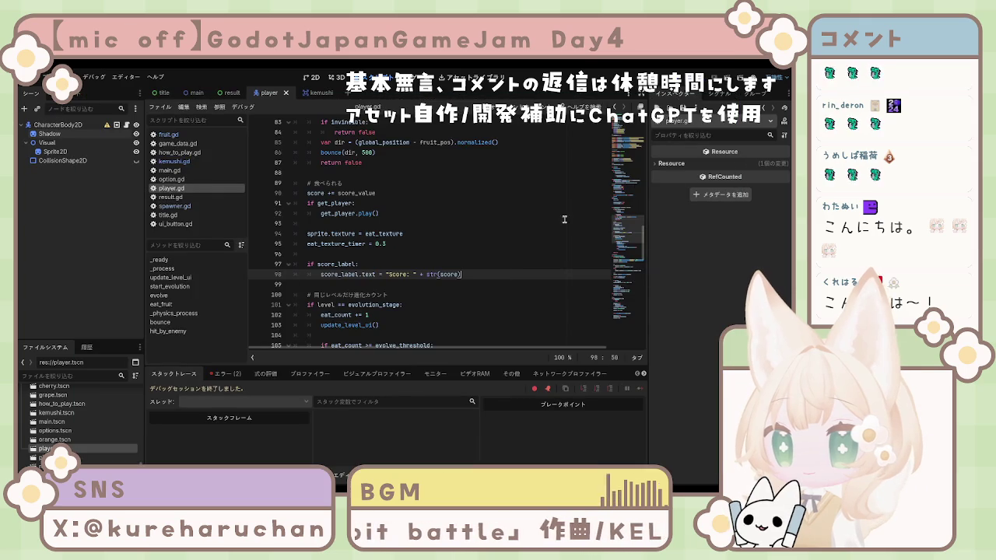
# - Run another test game, steer the player next to the cherry, and stop the run
pyautogui.press('F5')
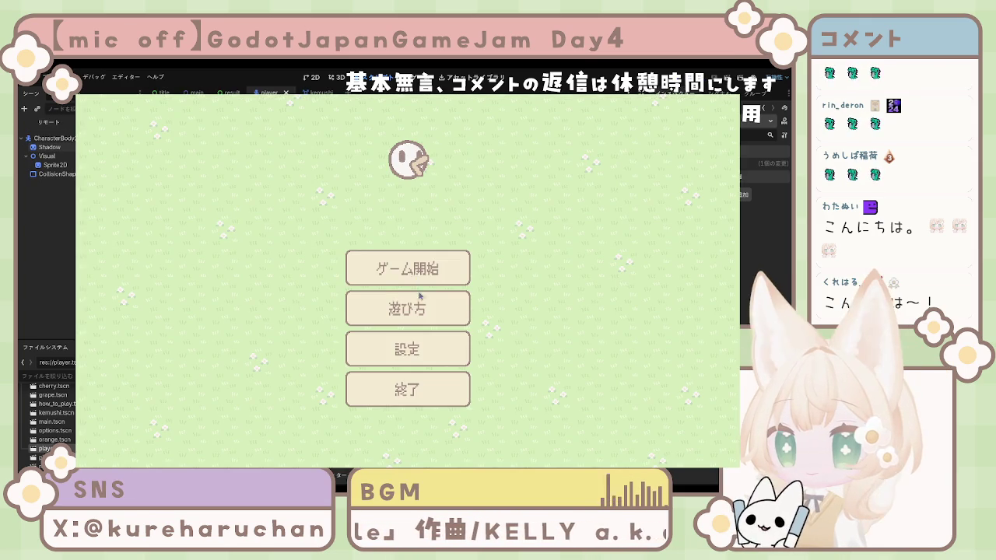
pyautogui.click(408, 269)
pyautogui.press('Right')
pyautogui.press('Left')
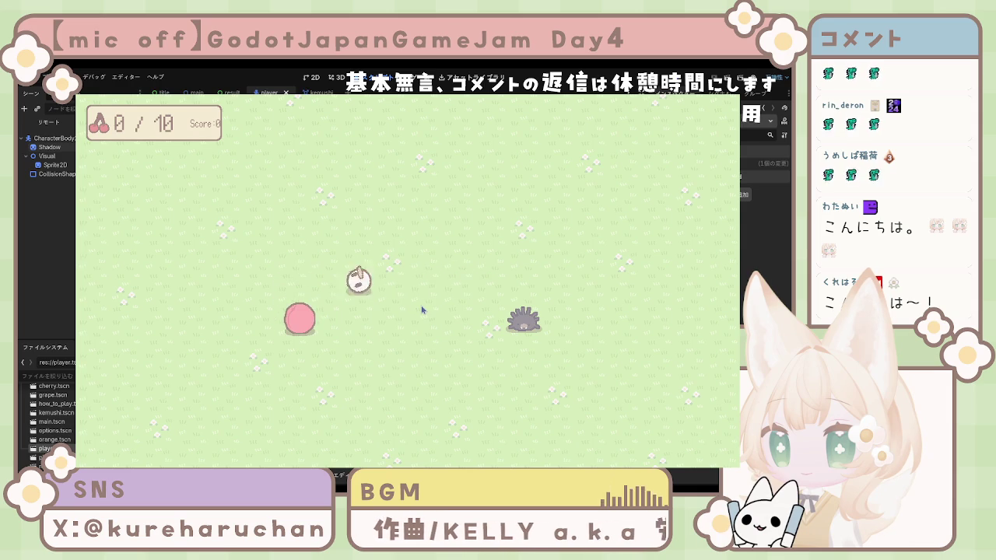
pyautogui.press('Down')
pyautogui.press('Right')
pyautogui.press('Up')
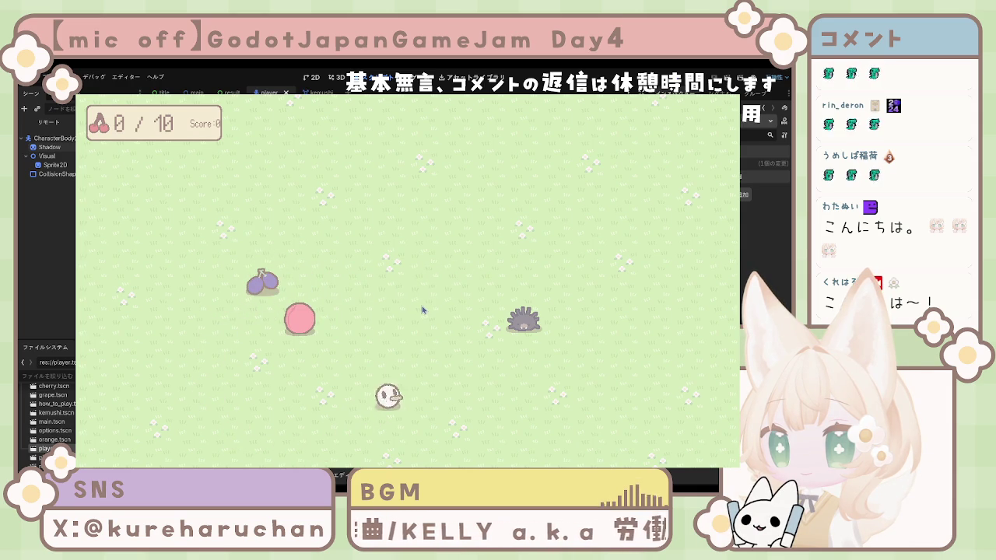
pyautogui.press('Left')
pyautogui.press('Down')
pyautogui.press('Right')
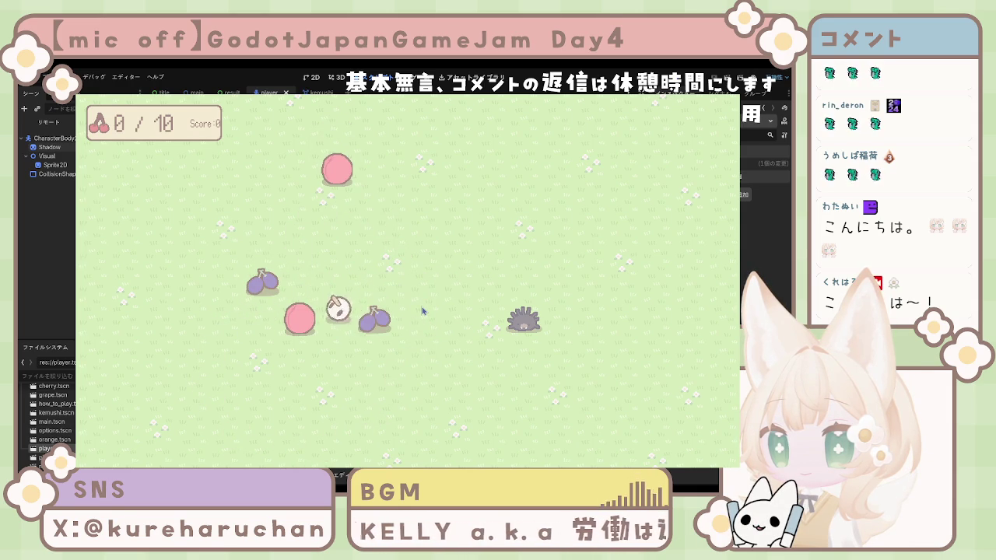
pyautogui.press('Up')
pyautogui.press('Down')
pyautogui.press('Right')
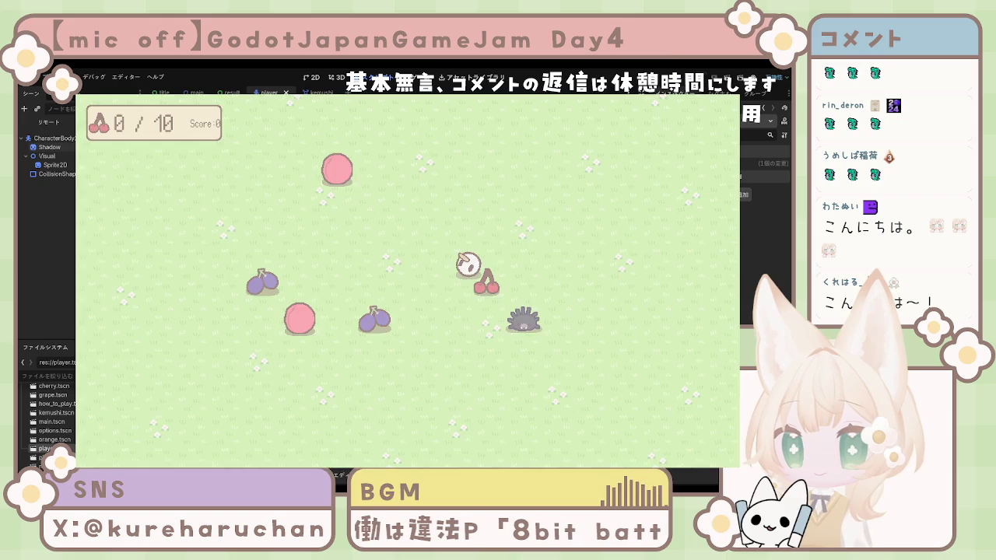
pyautogui.press('F8')
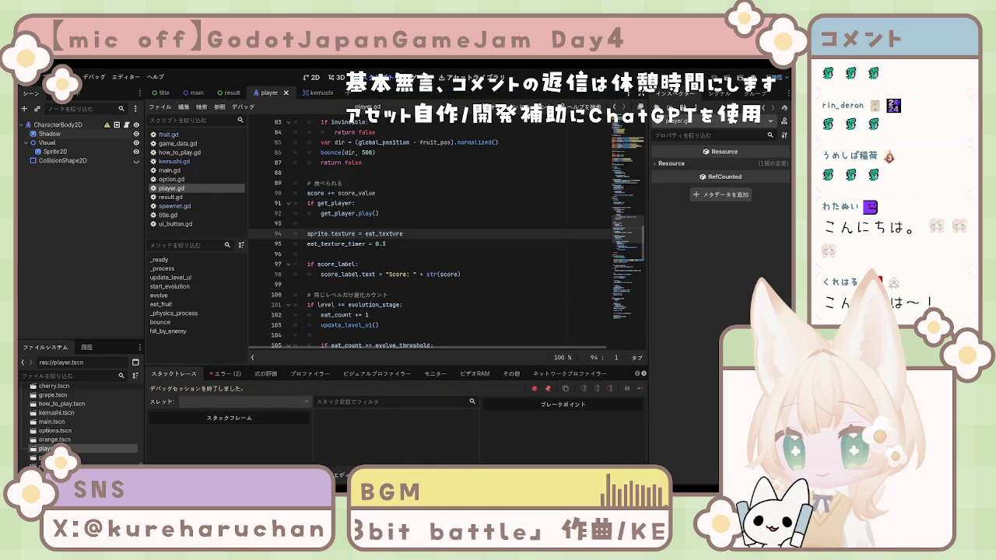
pyautogui.scroll(20, 446, 233)
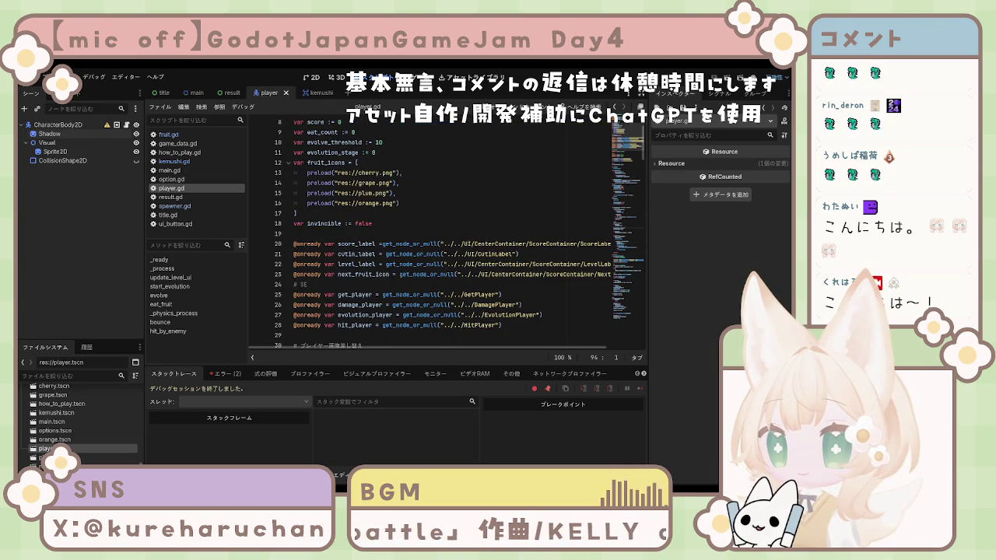
pyautogui.scroll(-1, 446, 234)
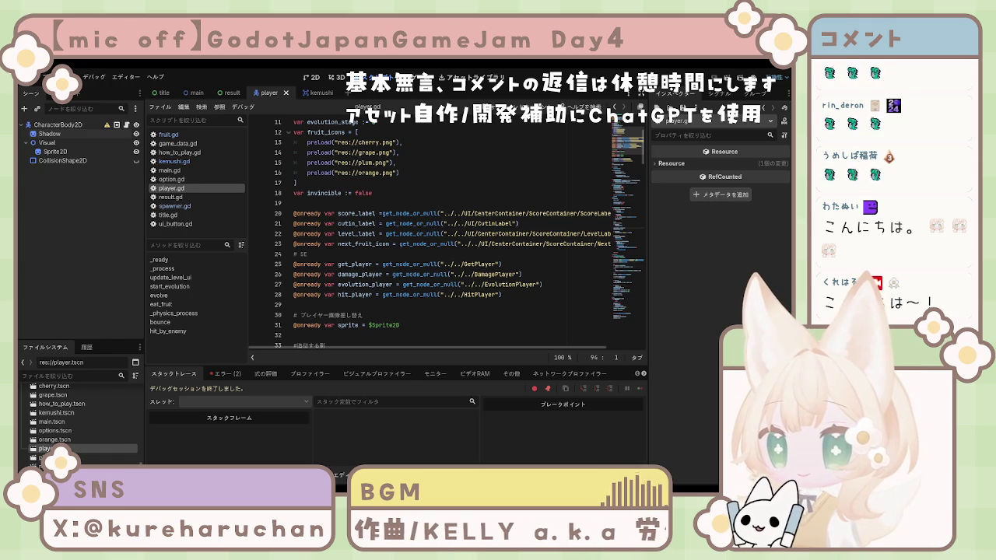
pyautogui.scroll(-1, 459, 234)
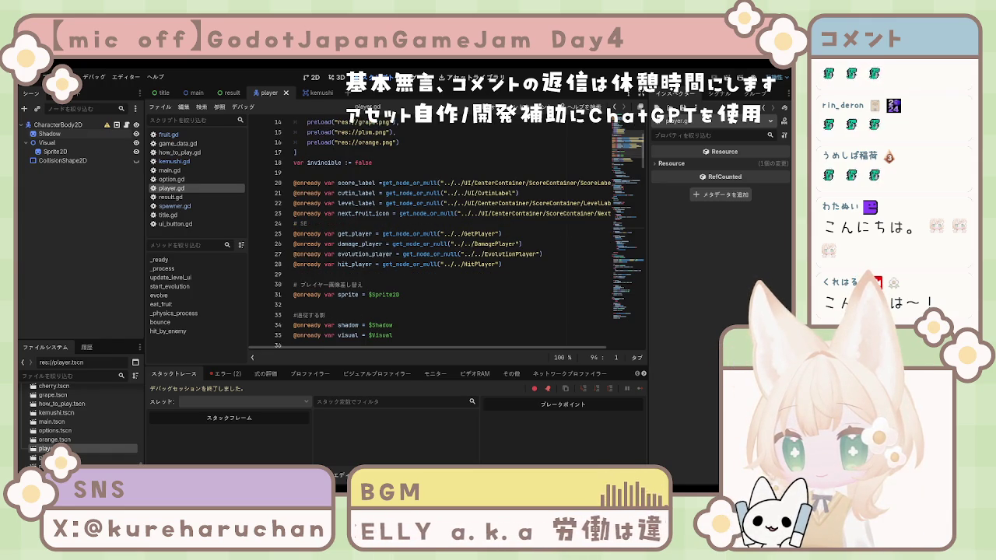
pyautogui.moveTo(294, 295)
pyautogui.mouseDown()
pyautogui.moveTo(414, 297)
pyautogui.moveTo(344, 296)
pyautogui.mouseUp()
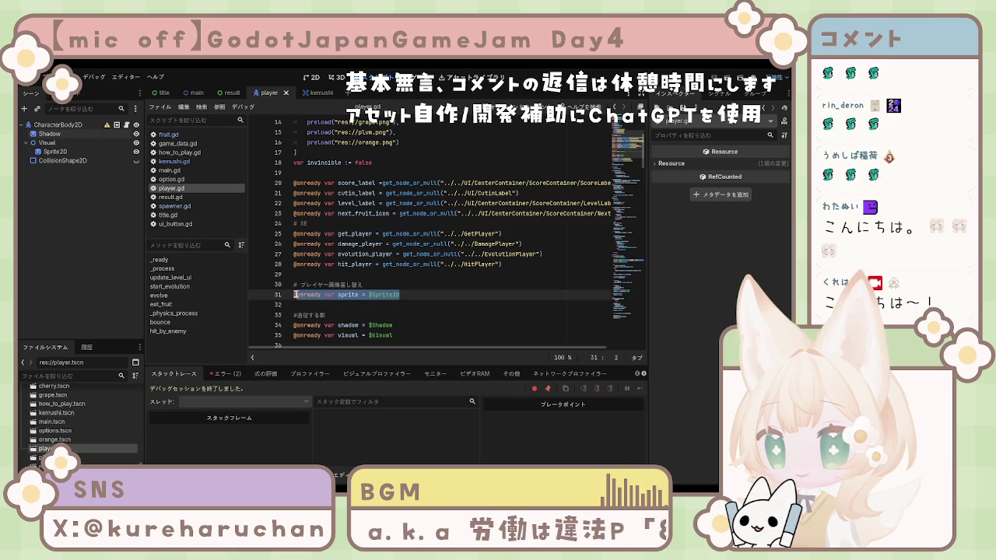
pyautogui.write('Visual/')
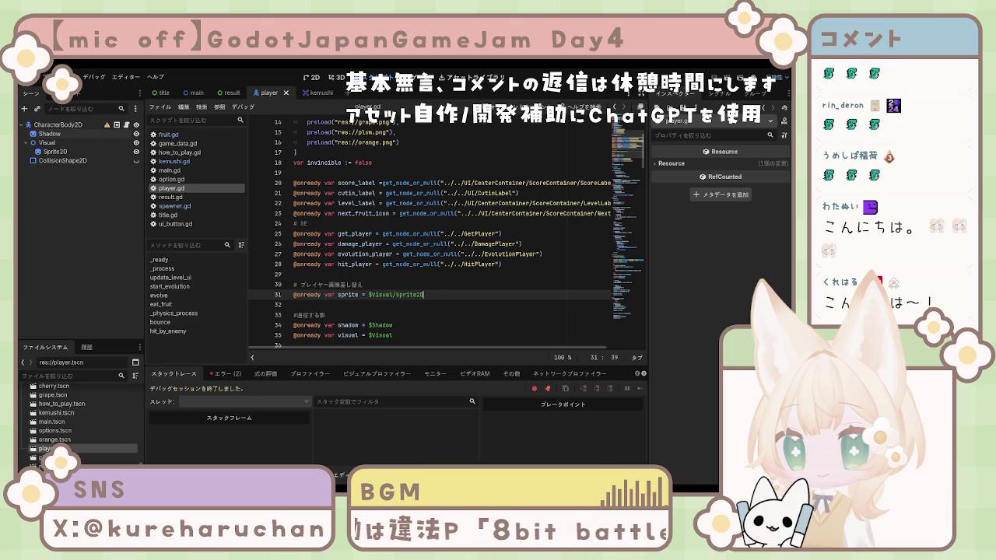
pyautogui.press('F5')
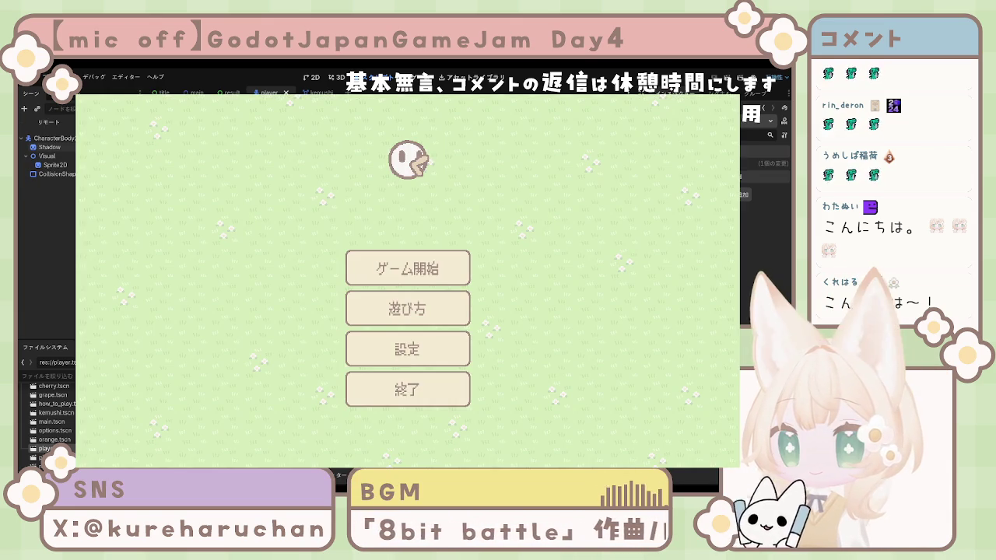
# - Start a new game from the title screen and steer the player to collect the first cherries
pyautogui.click(430, 262)
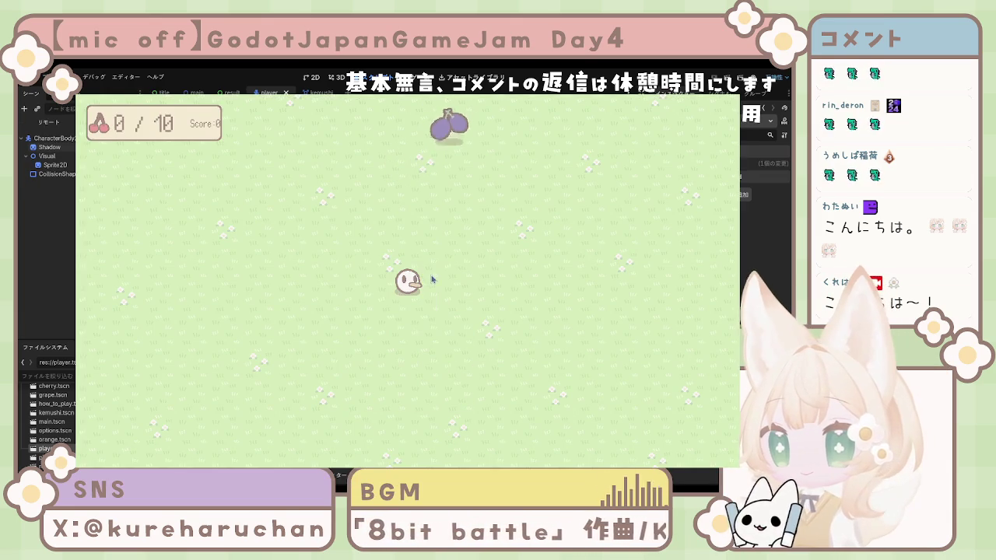
pyautogui.press('Up')
pyautogui.press('Down')
pyautogui.press('Up')
pyautogui.press('Down')
pyautogui.press('Up')
pyautogui.press('Left')
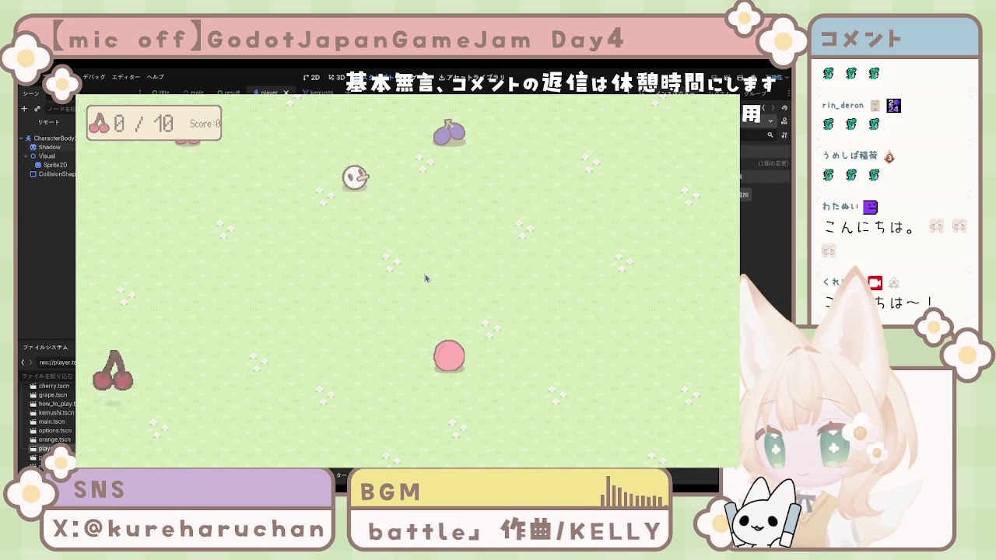
pyautogui.press('Down')
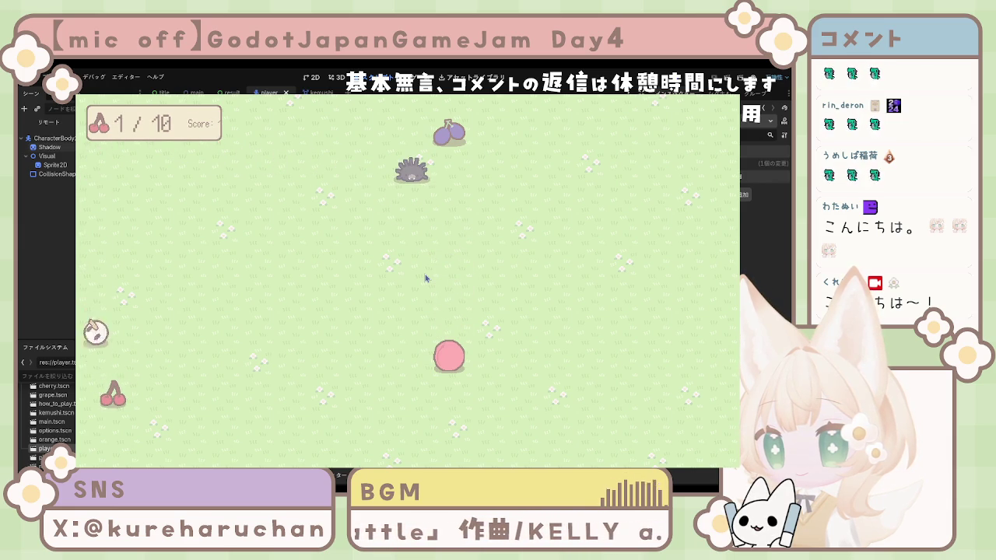
pyautogui.press('Down')
pyautogui.press('Right')
pyautogui.press('Up')
pyautogui.press('Down')
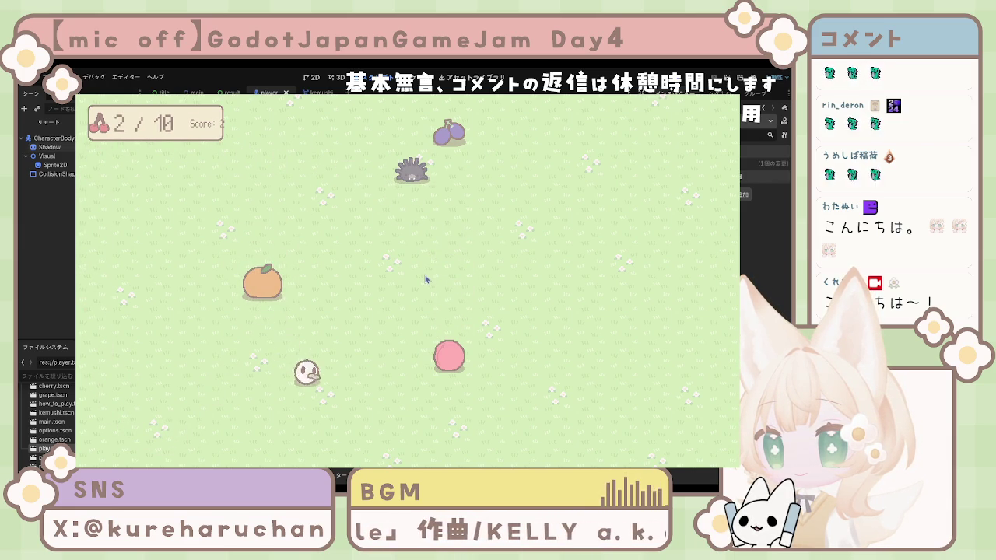
pyautogui.press('Up')
pyautogui.press('Right')
pyautogui.press('Down')
pyautogui.press('Left')
pyautogui.press('Right')
pyautogui.press('Up')
pyautogui.press('Down')
pyautogui.press('Left')
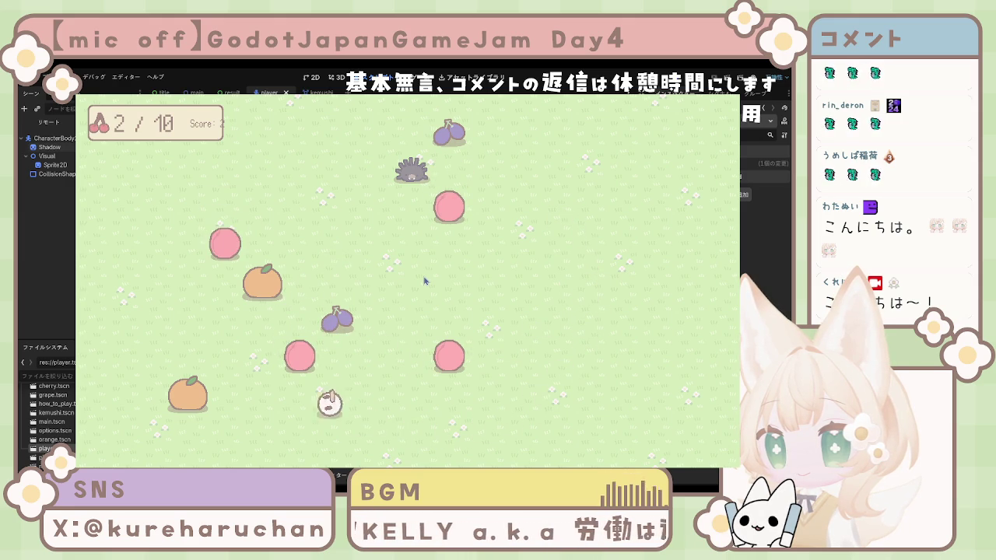
pyautogui.press('Up')
pyautogui.press('Right')
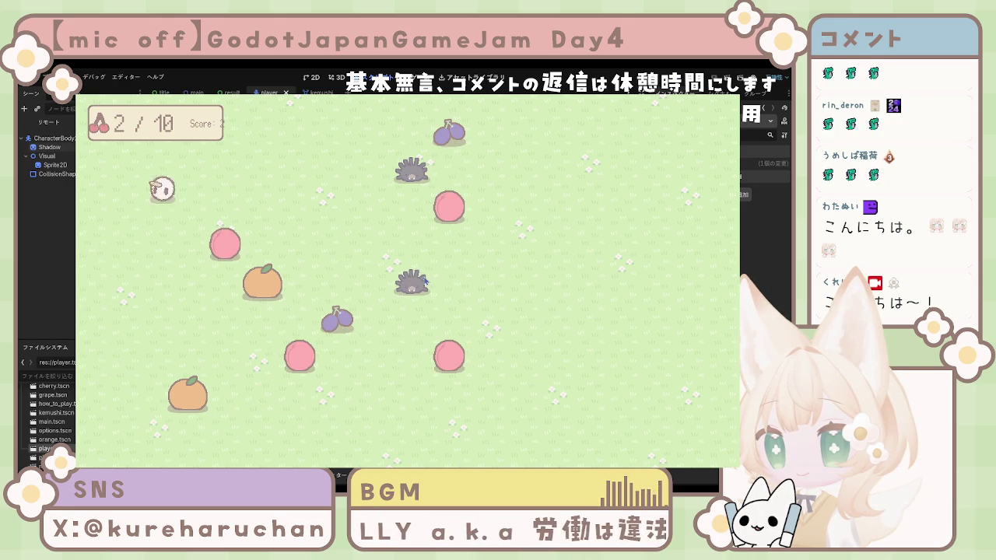
pyautogui.press('Down')
# - Keep collecting cherries around the field until the counter reads 7/10, then stop the game
pyautogui.press('Up')
pyautogui.press('Down')
pyautogui.press('Left')
pyautogui.press('Up')
pyautogui.press('Right')
pyautogui.press('Down')
pyautogui.press('Up')
pyautogui.press('Right')
pyautogui.press('Down')
pyautogui.press('Left')
pyautogui.press('Left')
pyautogui.press('Up')
pyautogui.press('Up')
pyautogui.press('Right')
pyautogui.press('Left')
pyautogui.press('Down')
pyautogui.press('Right')
pyautogui.press('Left')
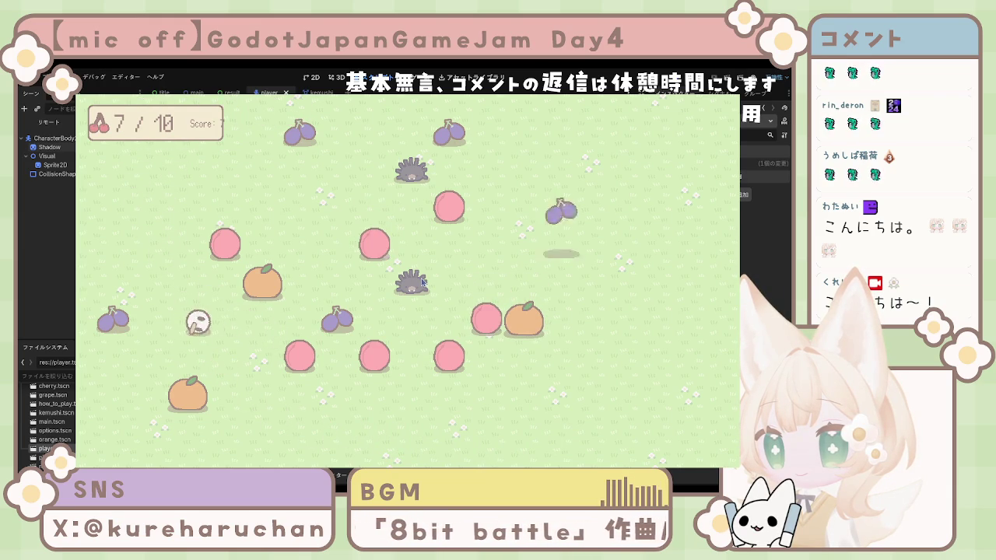
pyautogui.press('Left')
pyautogui.press('Down')
pyautogui.press('Right')
pyautogui.press('Right')
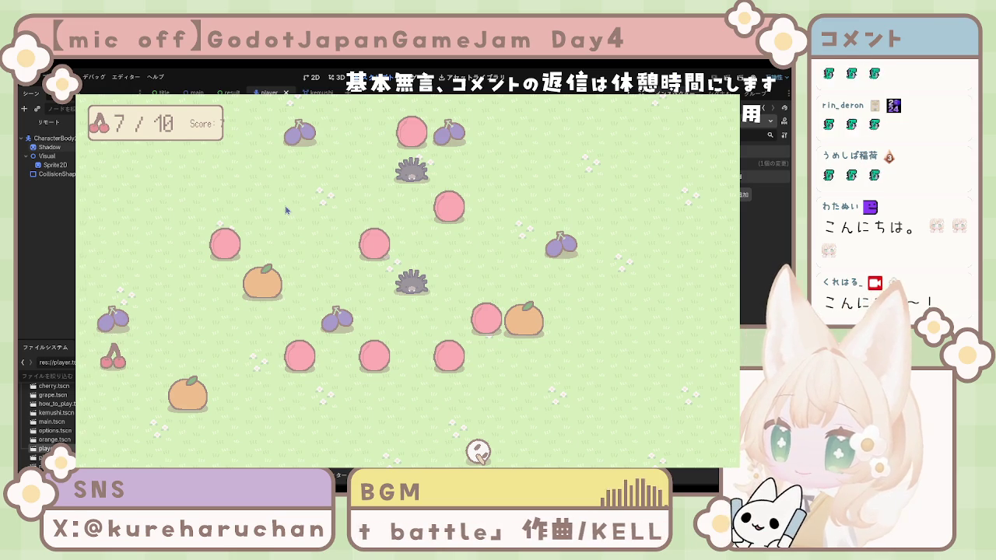
pyautogui.press('Up')
pyautogui.press('Left')
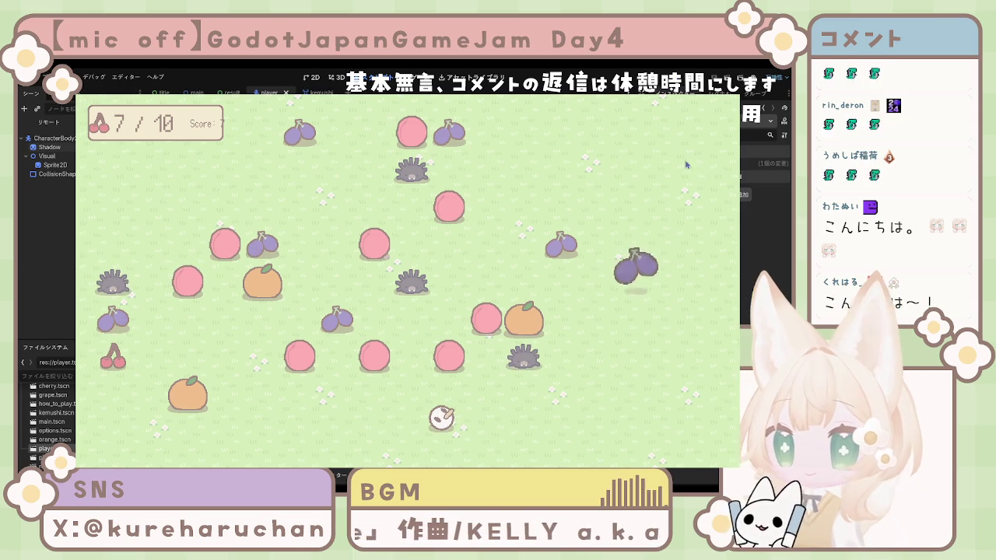
pyautogui.press('F8')
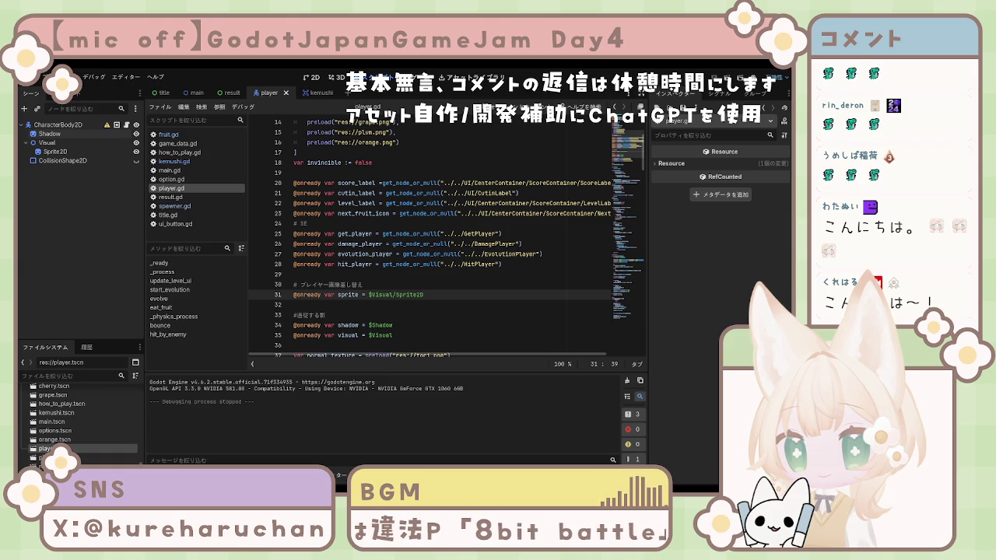
# - Check the hit_player and next_fruit_icon lookups on lines 28 and 23, then show the main scene in 2D
pyautogui.click(411, 264)
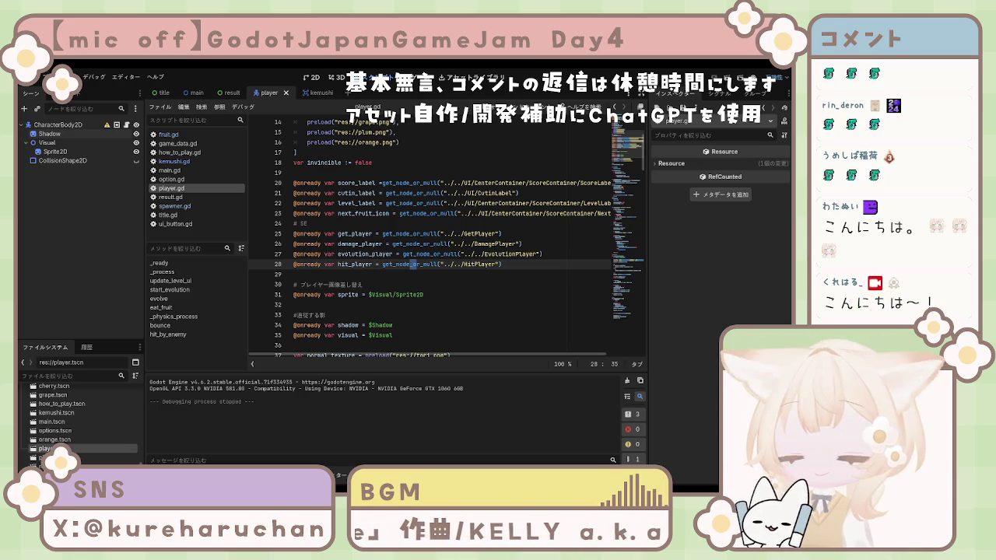
pyautogui.click(337, 213)
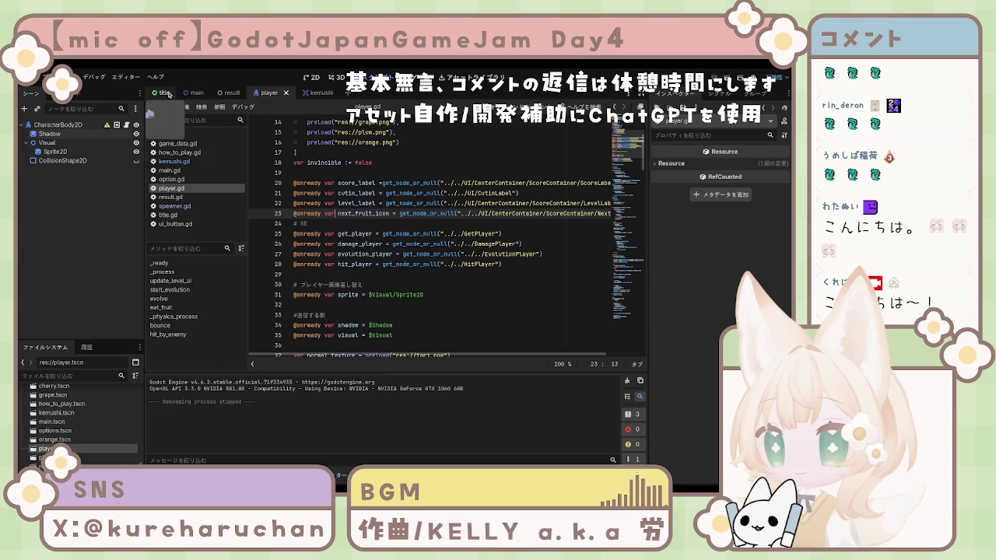
pyautogui.click(197, 93)
pyautogui.click(314, 78)
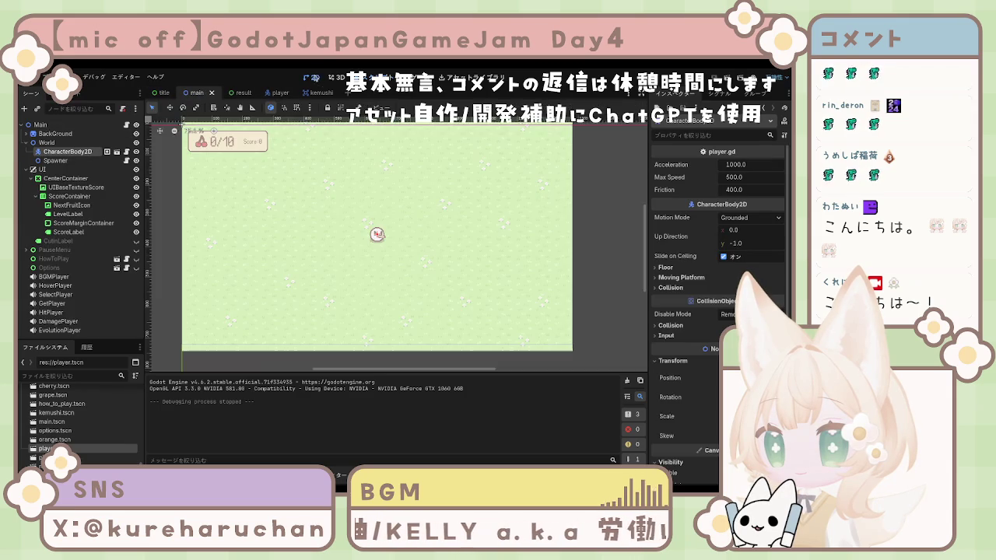
# - Select GrassLayer, zoom the viewport, and run the project from the main scene with F5
pyautogui.click(303, 189)
pyautogui.scroll(1, 234, 198)
pyautogui.scroll(-1, 269, 194)
pyautogui.scroll(1, 296, 226)
pyautogui.scroll(5, 310, 233)
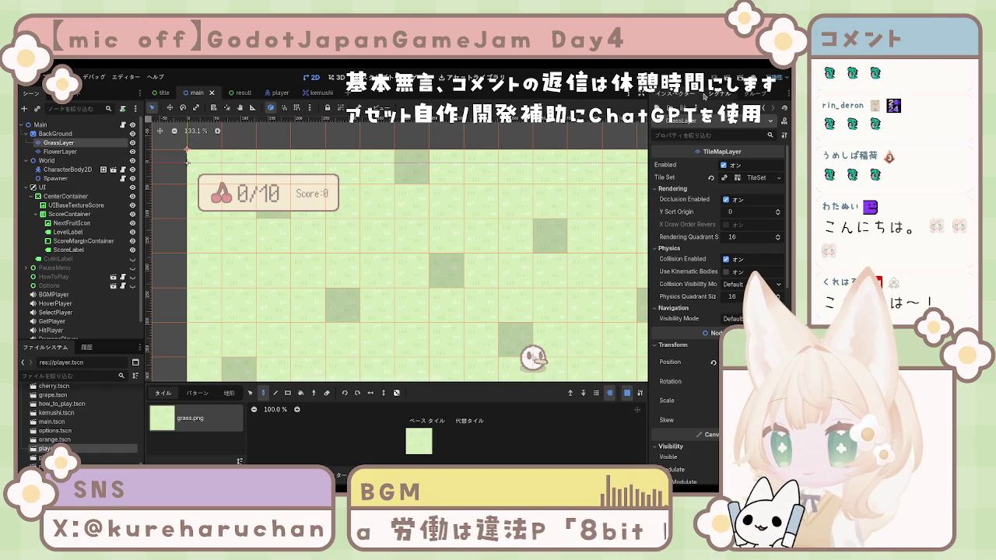
pyautogui.press('F5')
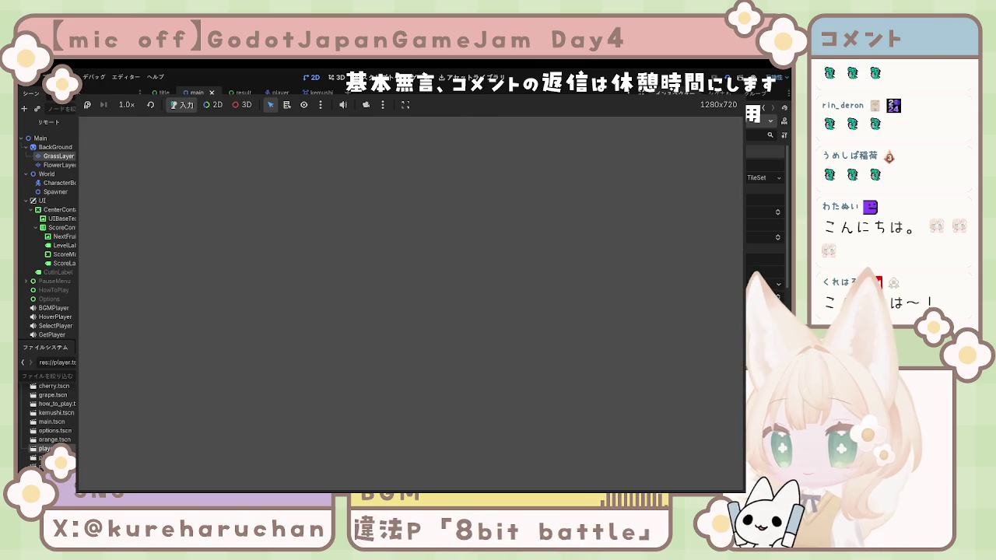
# - Stop the running game with F8
pyautogui.press('F8')
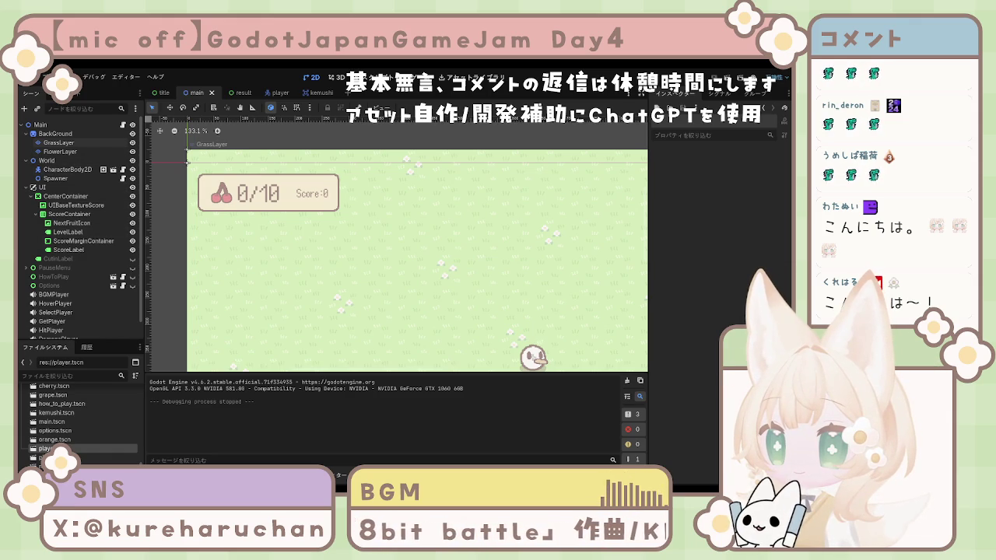
pyautogui.click(70, 214)
pyautogui.click(42, 188)
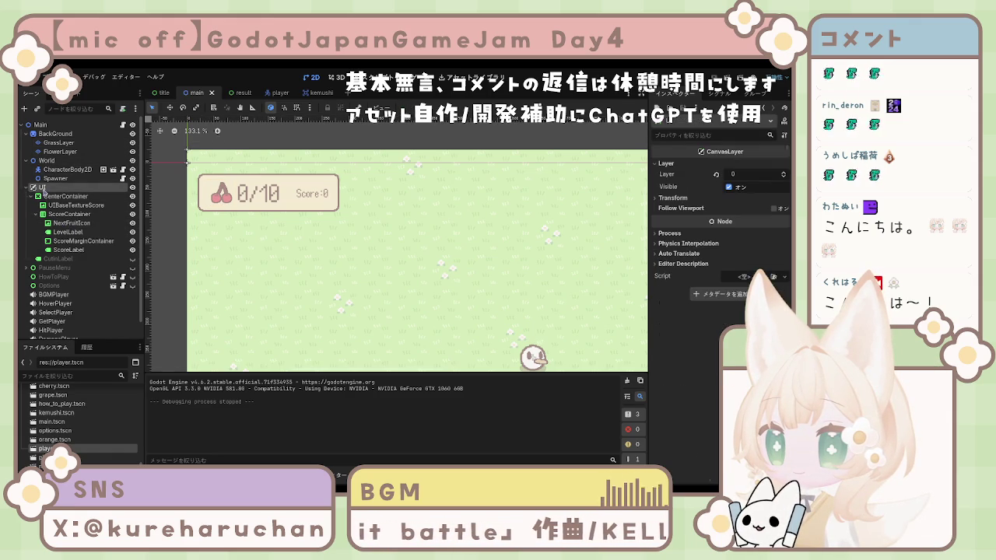
pyautogui.click(673, 198)
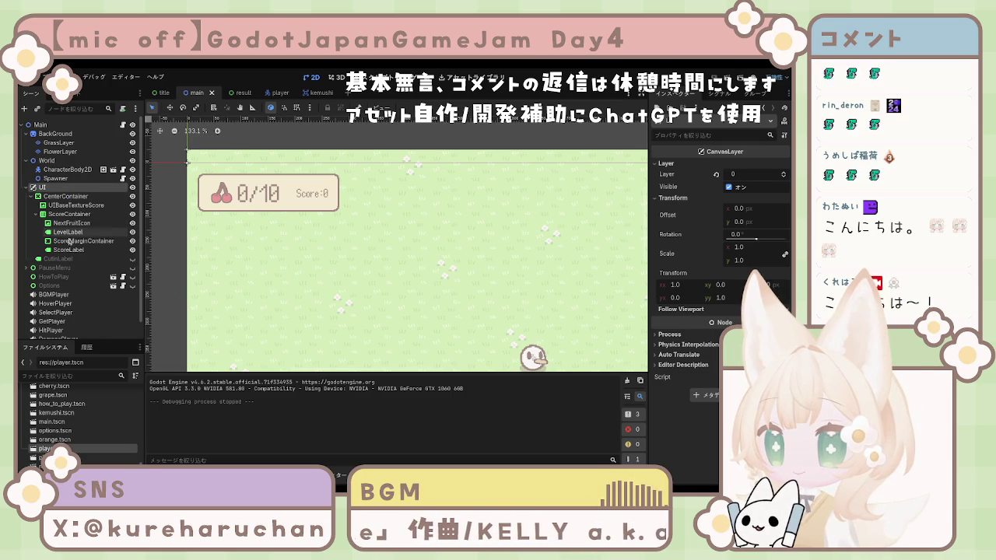
pyautogui.click(63, 222)
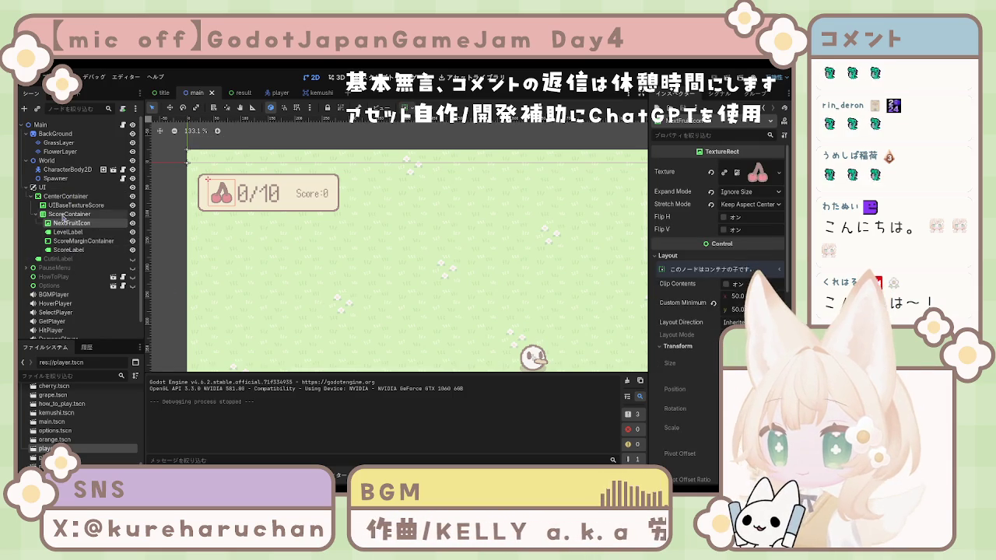
pyautogui.click(63, 216)
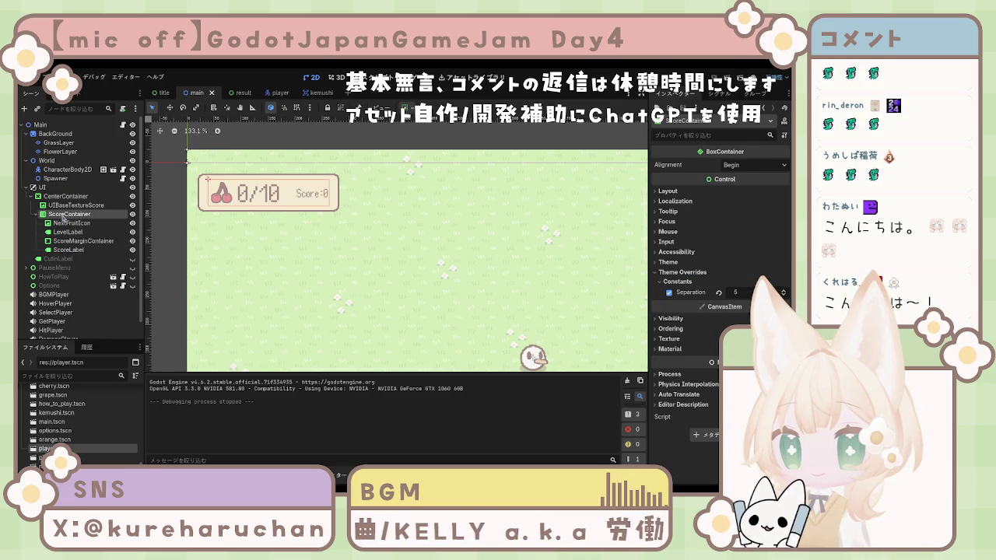
pyautogui.click(667, 191)
pyautogui.click(697, 282)
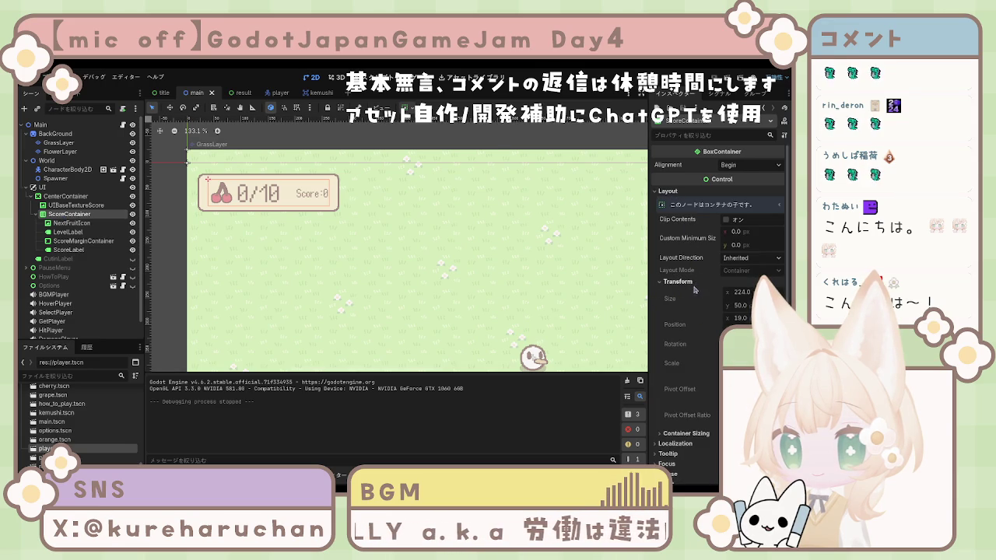
pyautogui.click(62, 197)
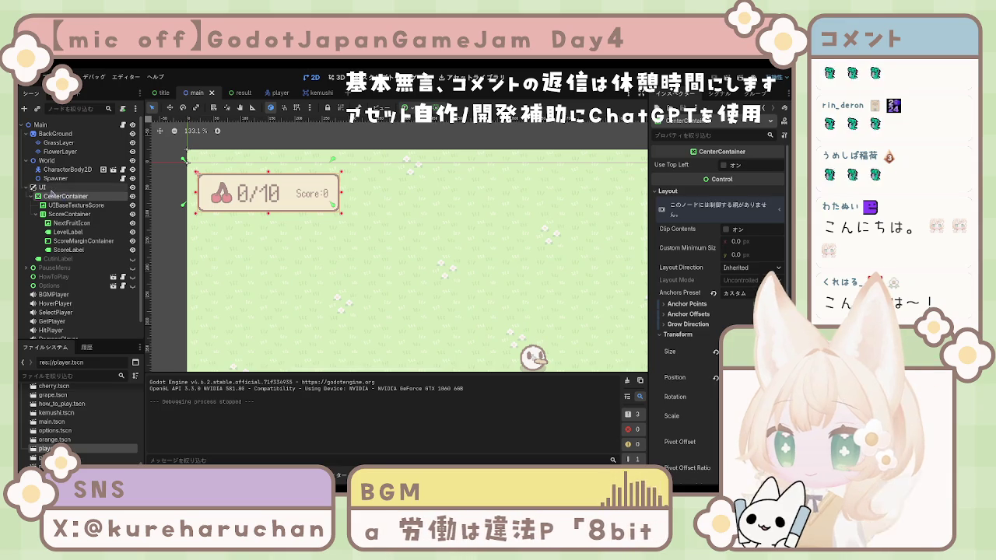
pyautogui.click(44, 187)
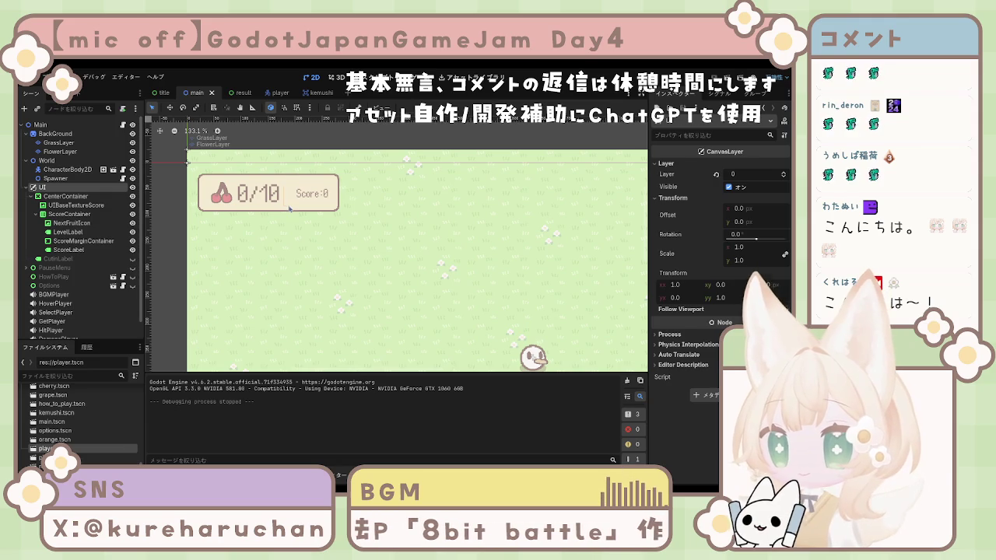
pyautogui.click(235, 219)
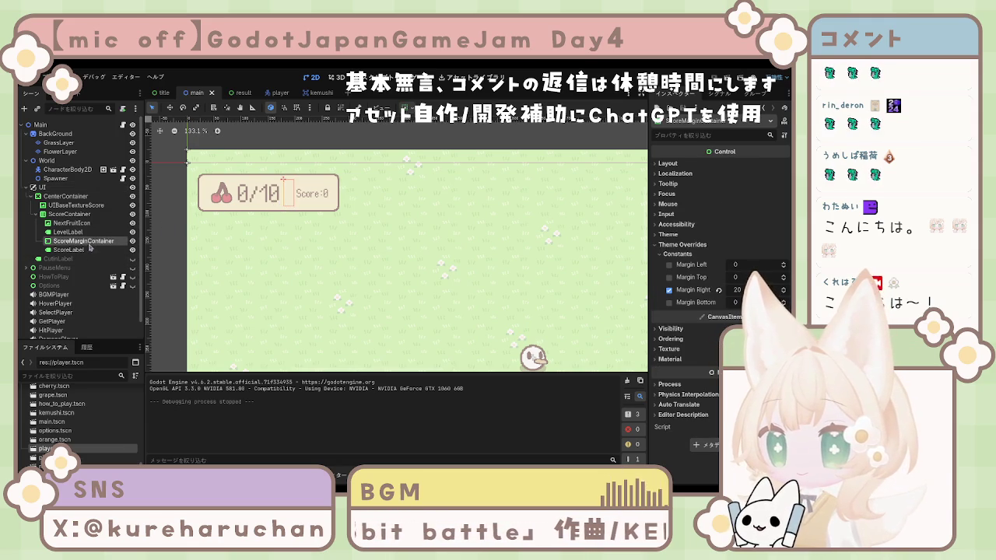
pyautogui.moveTo(74, 232); pyautogui.dragTo(28, 242)
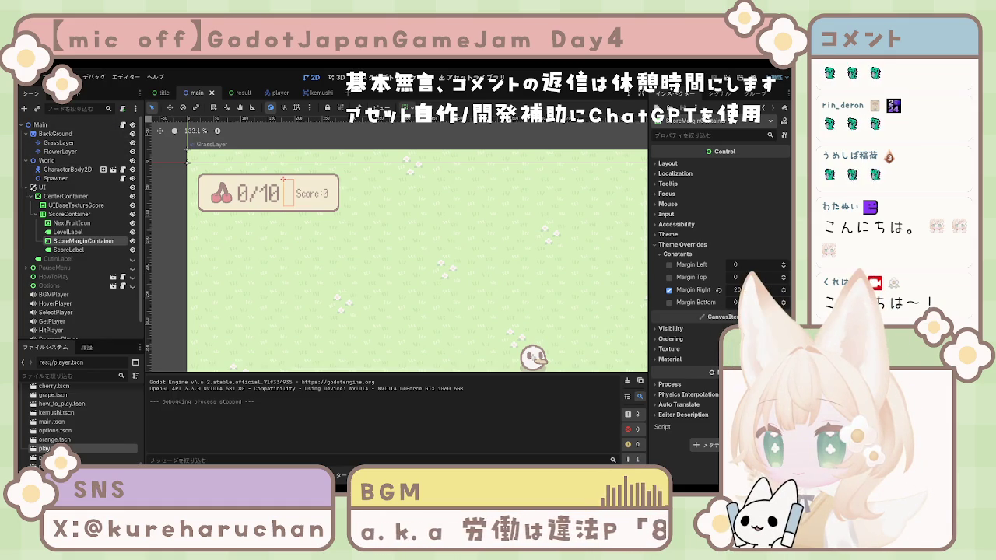
pyautogui.click(44, 188)
pyautogui.keyDown('shift'); pyautogui.click(67, 249); pyautogui.keyUp('shift')
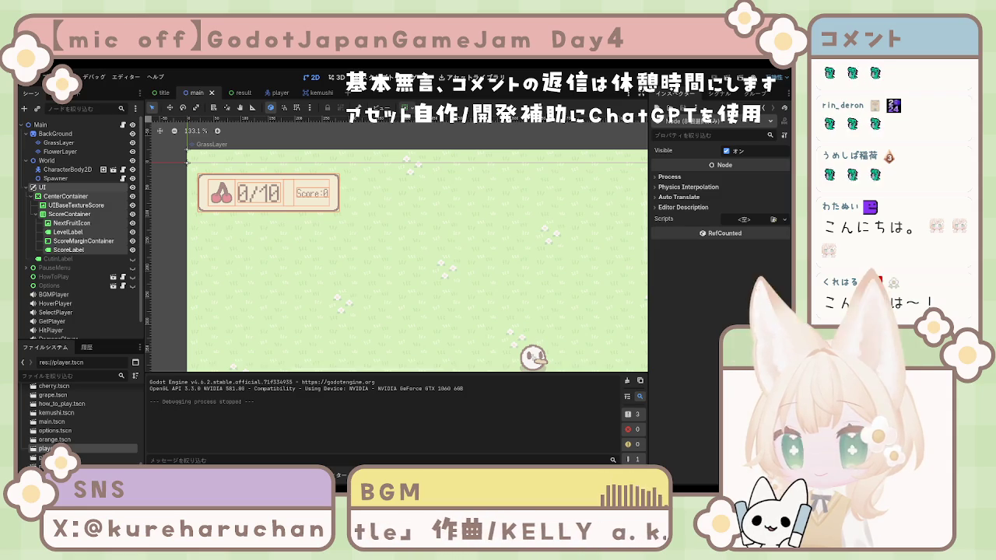
# - Set ScoreMarginContainer's Margin Right theme override to 10
pyautogui.click(104, 241)
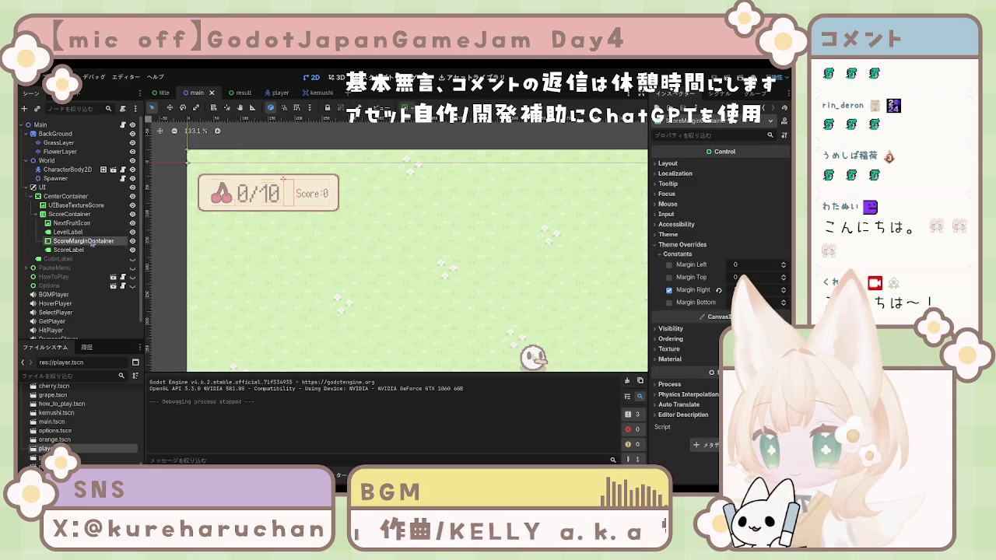
pyautogui.click(738, 291)
pyautogui.write('10')
pyautogui.press('Return')
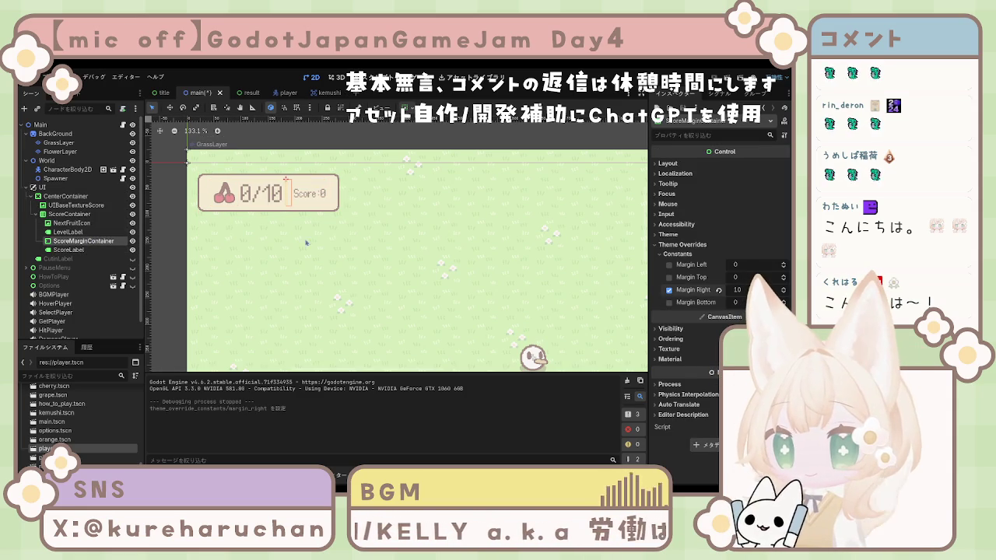
# - Change the divider's horizontal and vertical container sizing and save the main scene
pyautogui.click(667, 164)
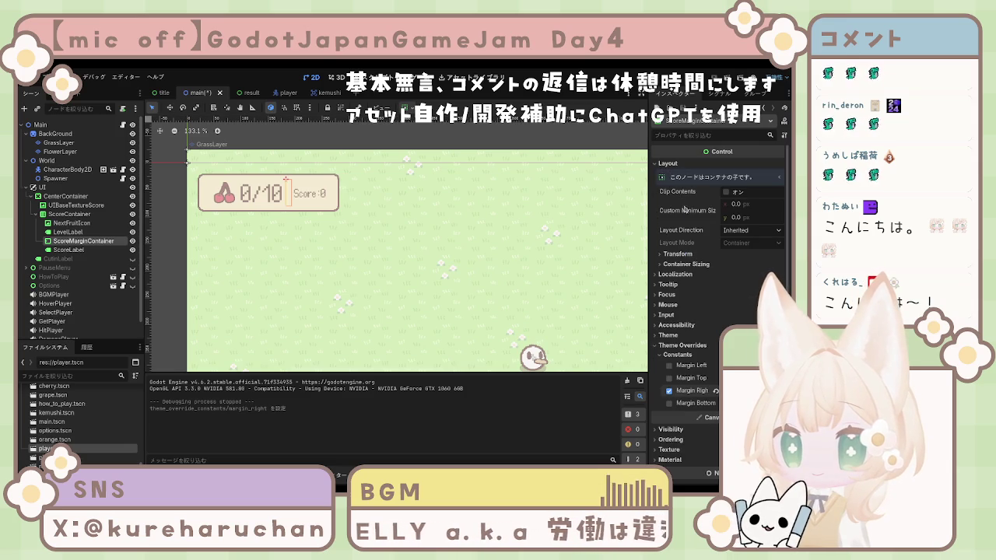
pyautogui.click(679, 254)
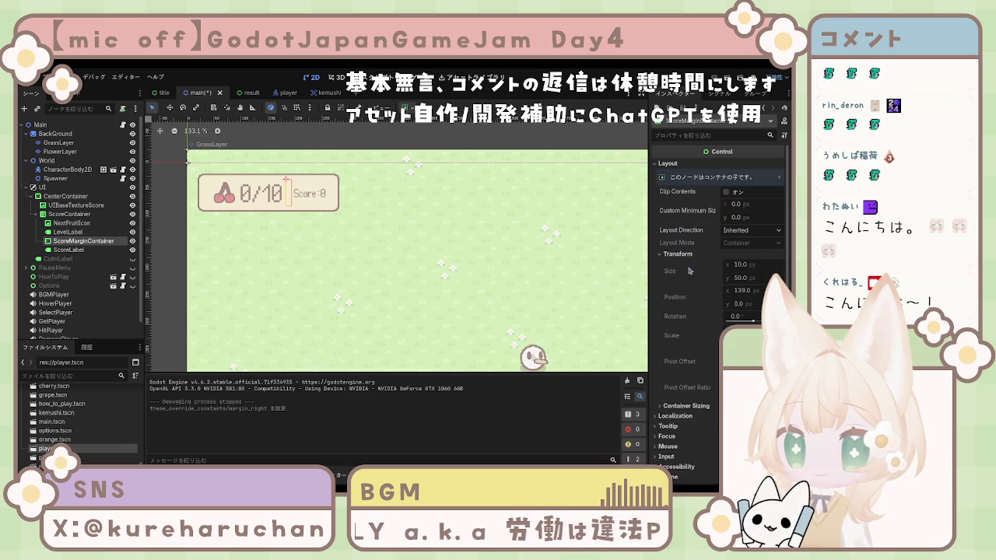
pyautogui.click(685, 406)
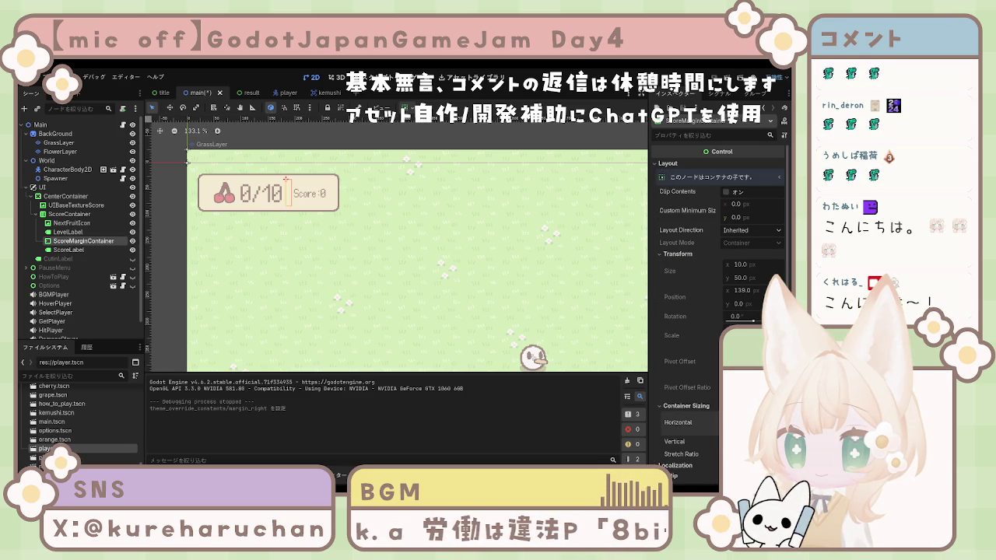
pyautogui.click(747, 428)
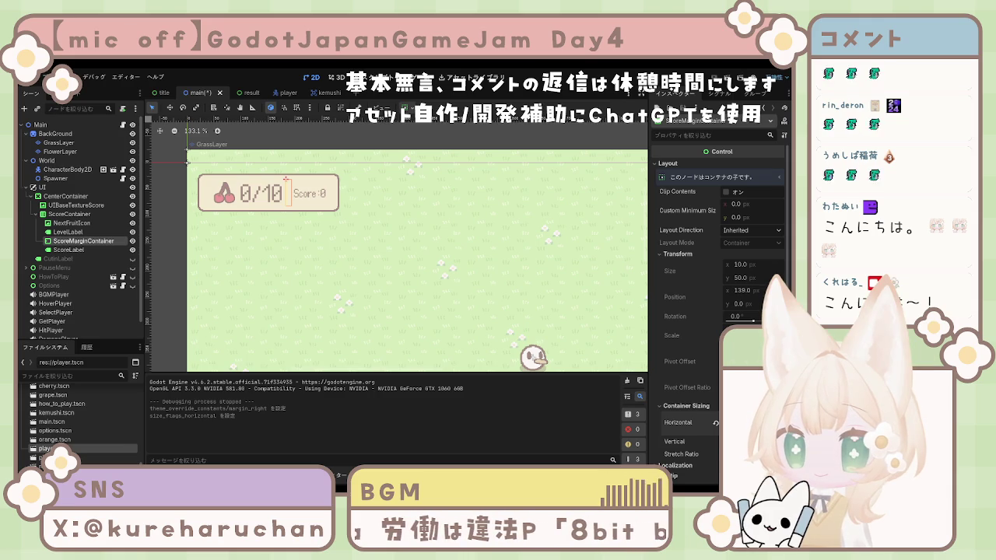
pyautogui.click(747, 441)
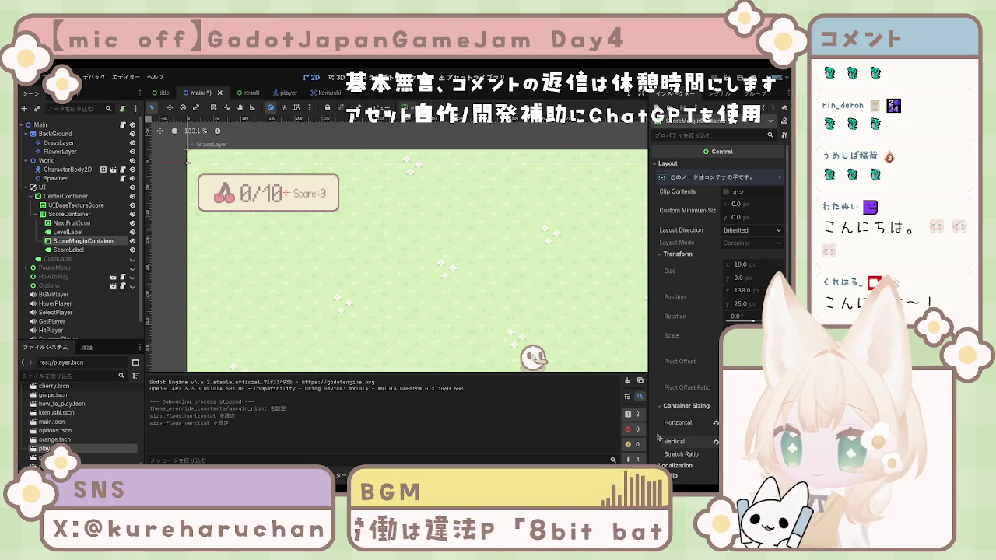
pyautogui.hotkey('ctrl', 's')
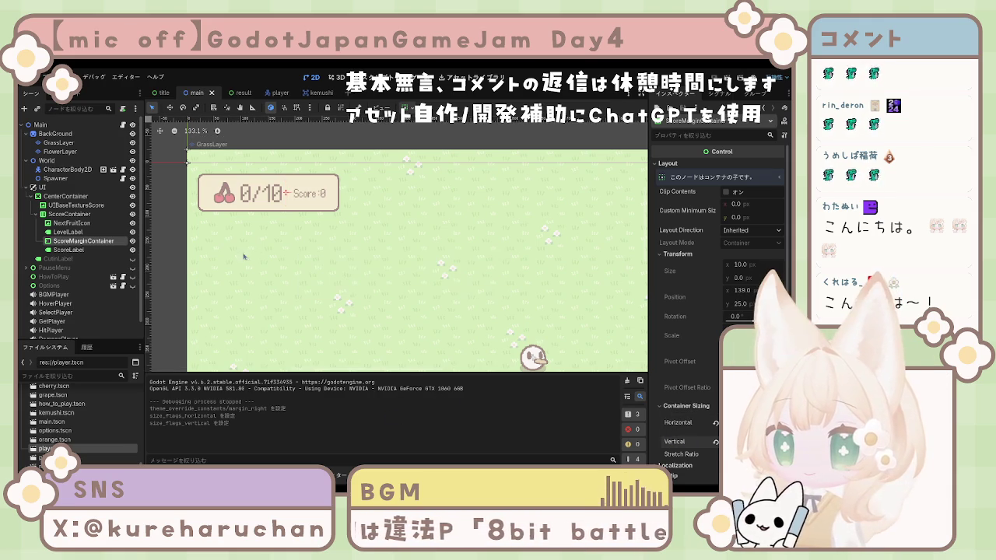
pyautogui.click(244, 257)
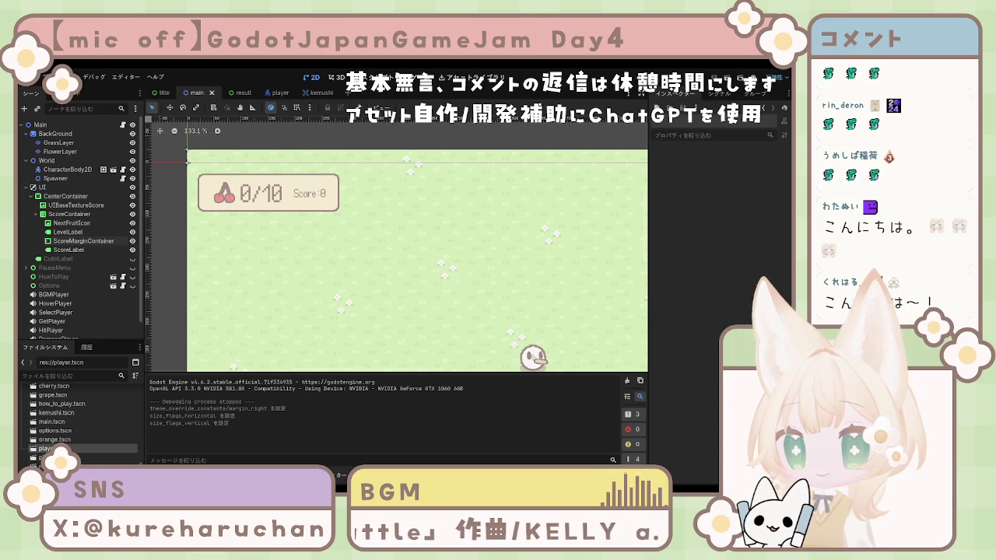
pyautogui.click(682, 80)
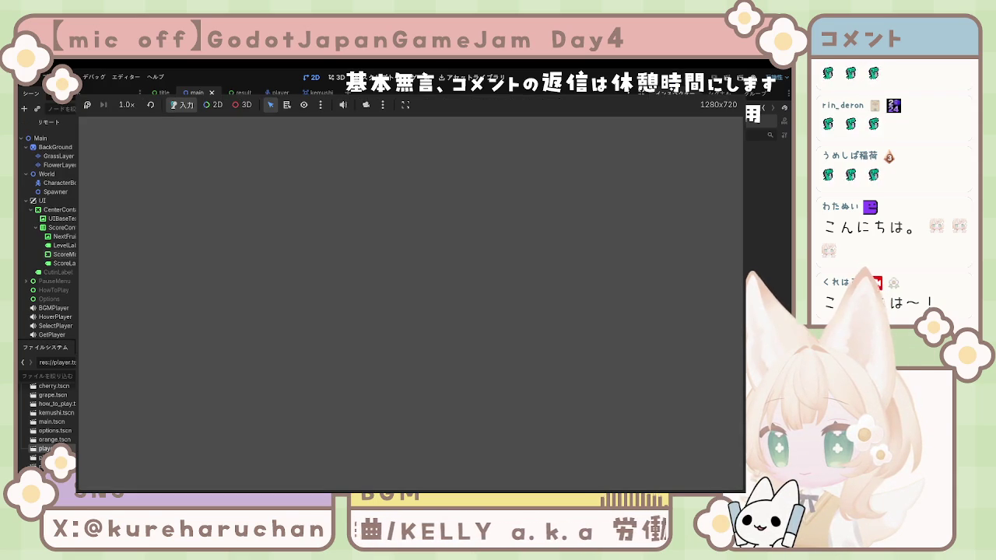
pyautogui.press('F8')
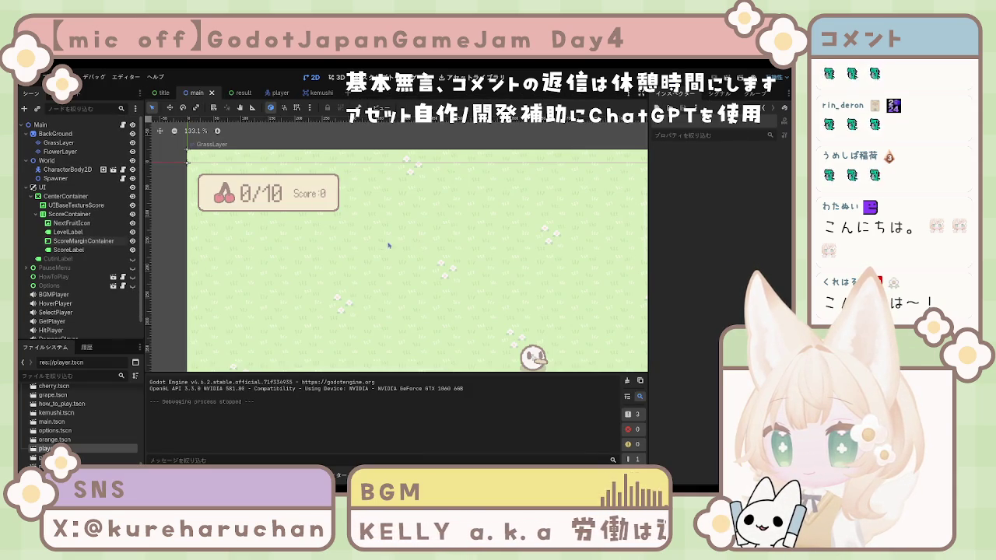
pyautogui.click(70, 214)
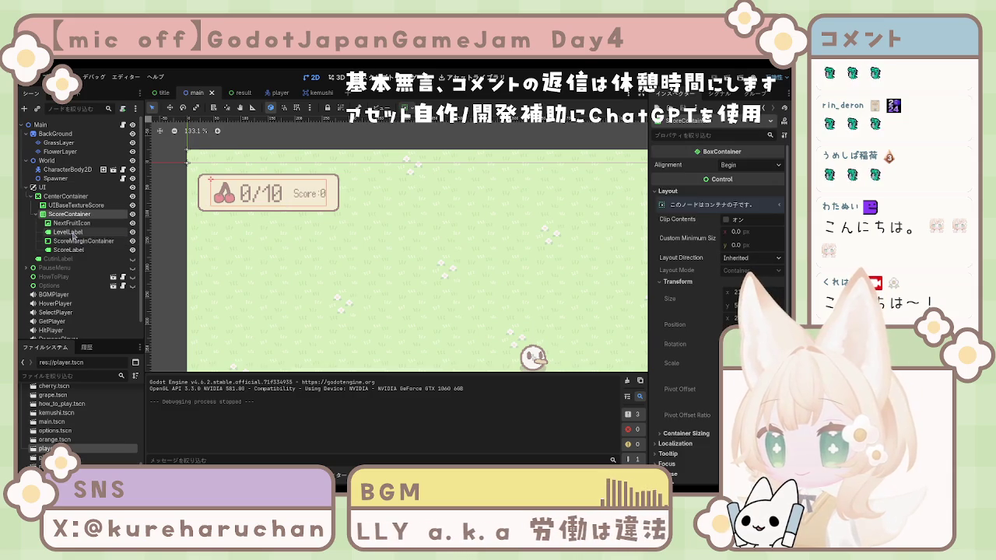
# - Delete the ScoreMarginContainer node, then run and stop the game to check the score bar
pyautogui.click(76, 240)
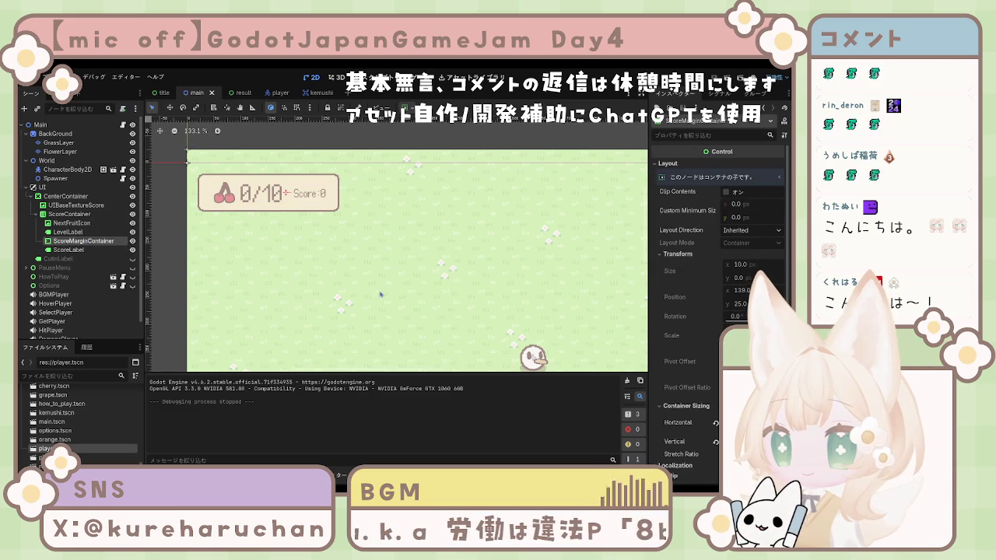
pyautogui.press('Delete')
pyautogui.press('F5')
pyautogui.press('F5')
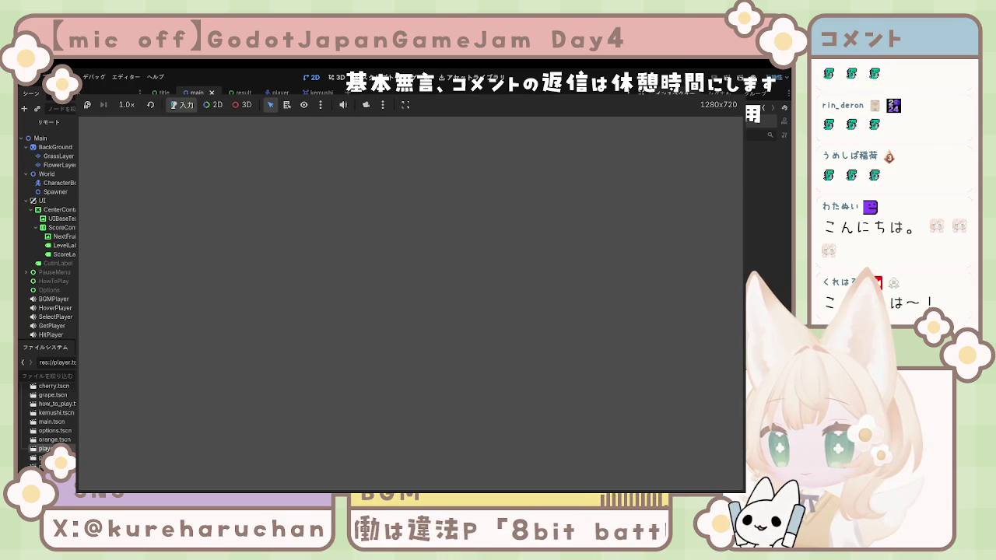
pyautogui.press('F8')
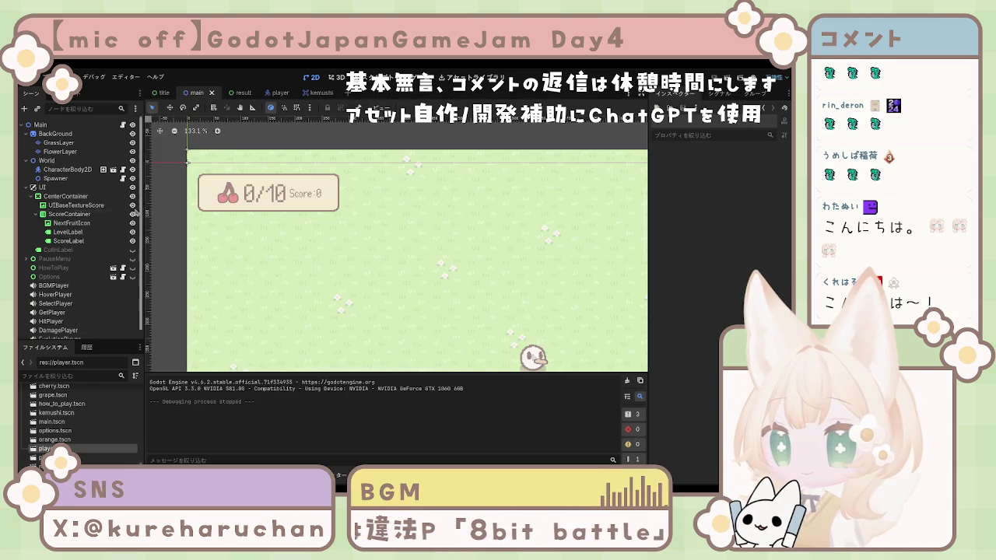
pyautogui.click(81, 214)
# - Give LevelLabel a new Theme Overrides font size and run the game to preview it
pyautogui.click(72, 223)
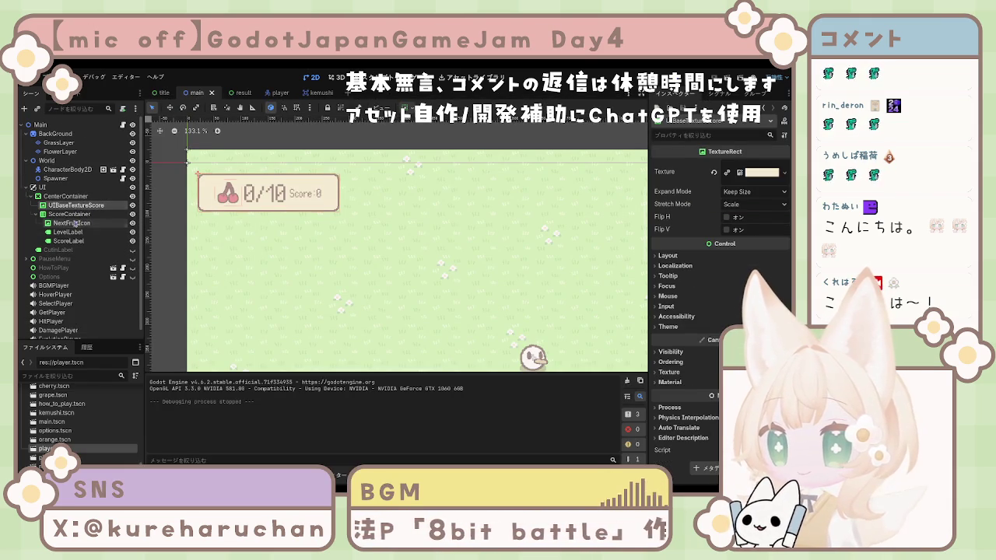
pyautogui.click(70, 232)
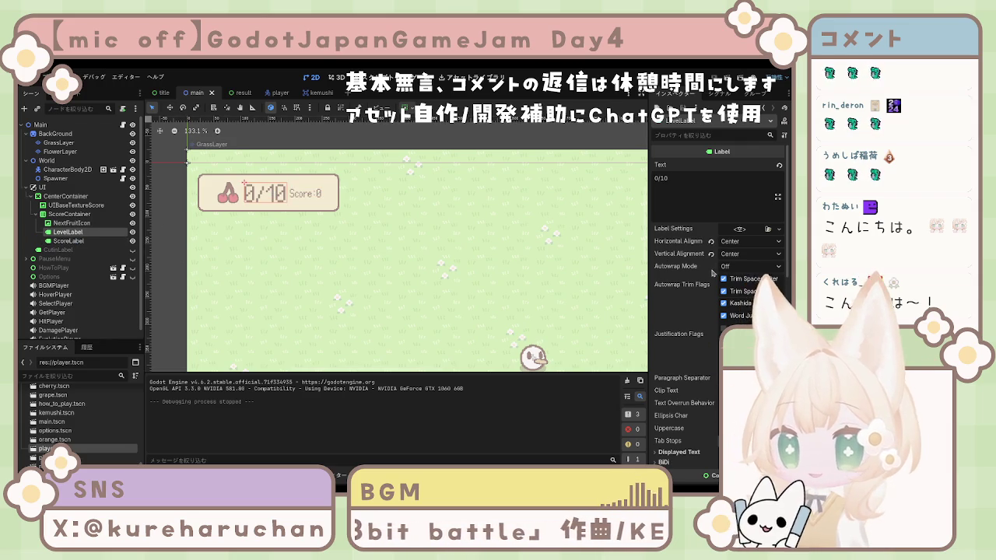
pyautogui.scroll(-3, 703, 274)
pyautogui.scroll(-5, 702, 276)
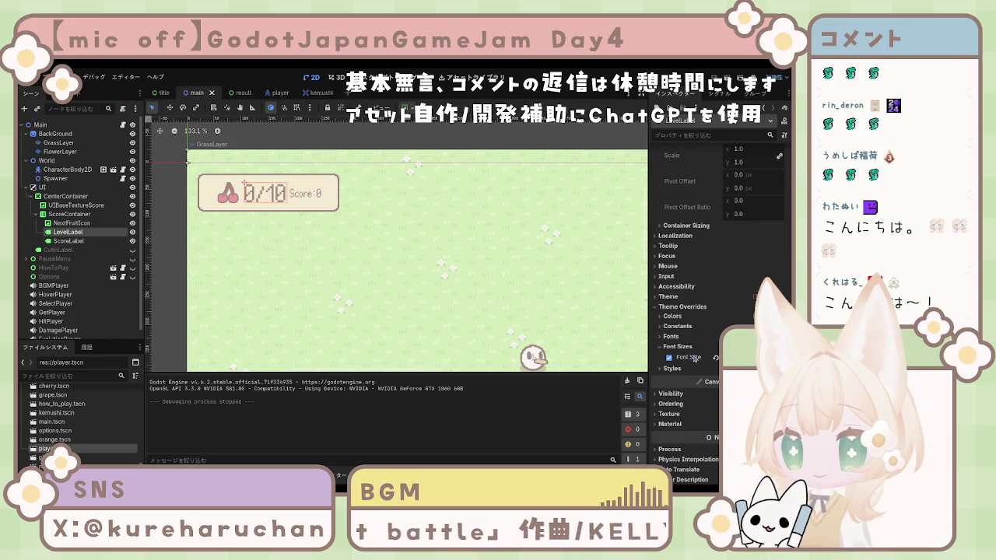
pyautogui.press('Return')
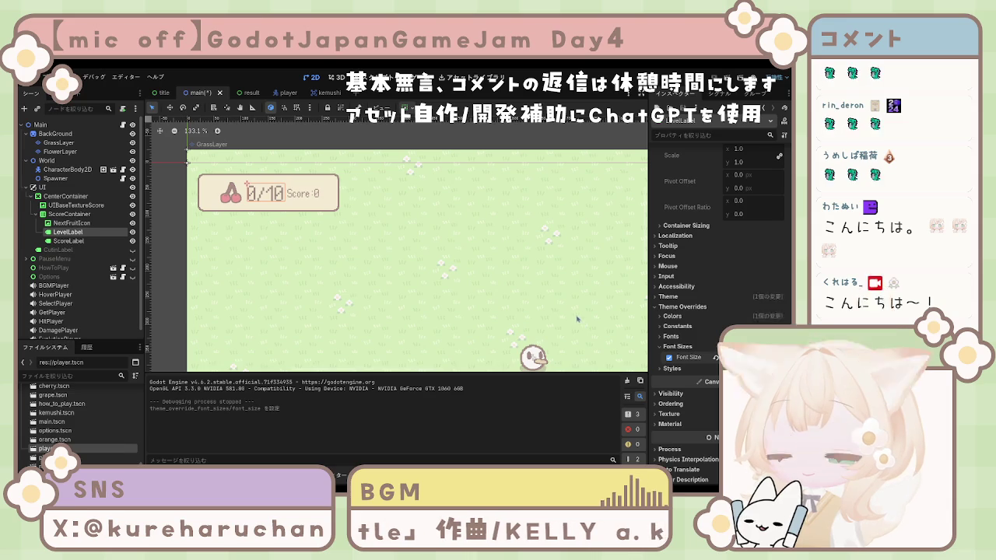
pyautogui.click(749, 78)
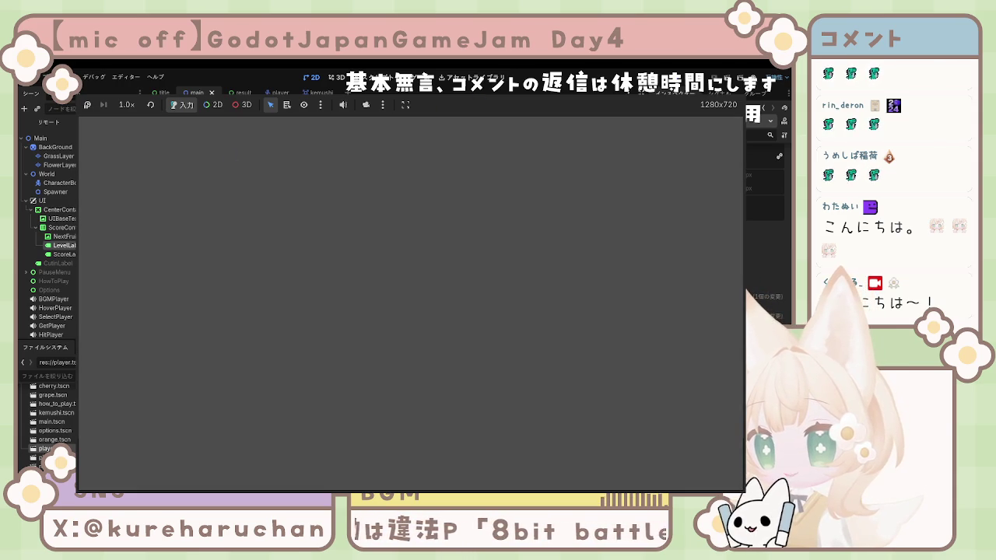
# - Stop the running game and scroll the Inspector back up
pyautogui.press('F8')
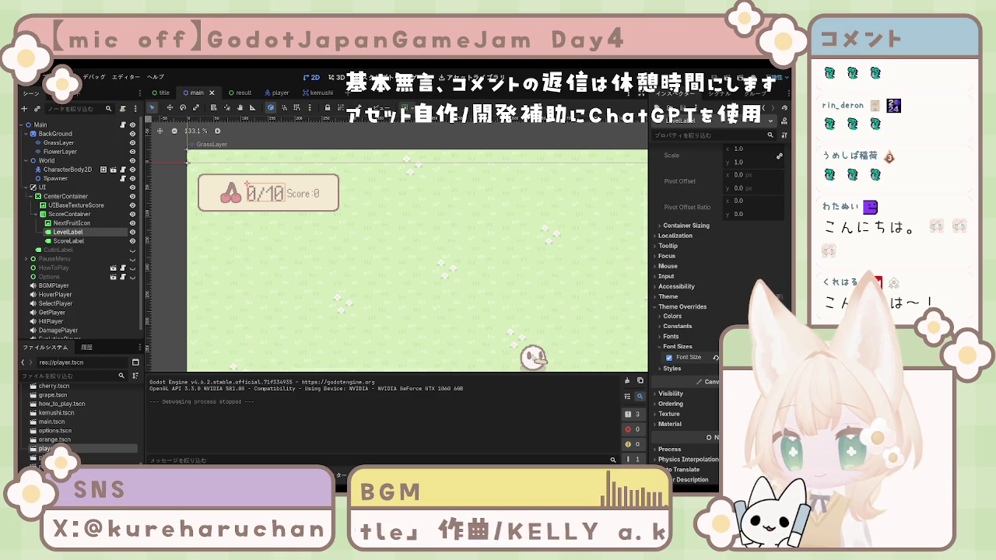
pyautogui.scroll(5, 715, 311)
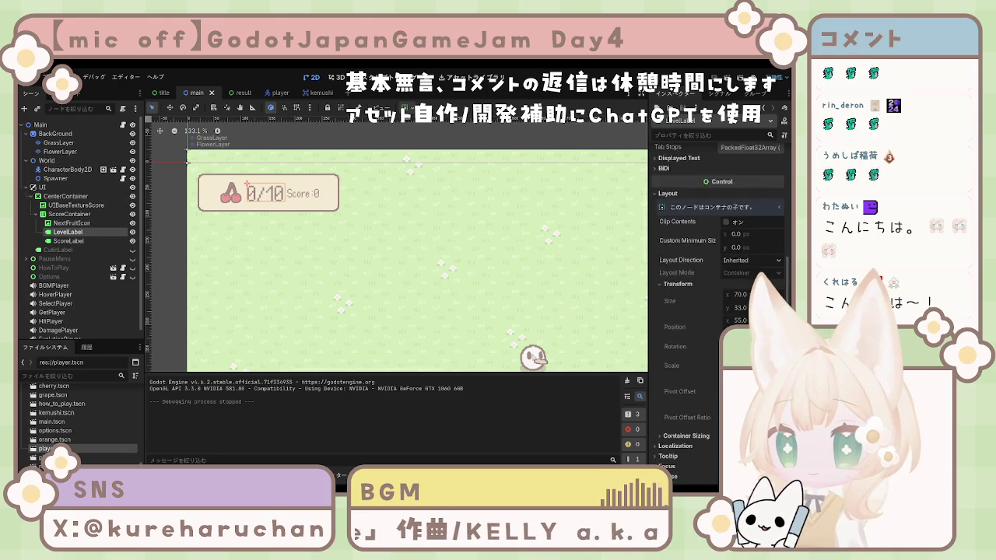
# - Retype LevelLabel's text as 10/10, then select the score label and GrassLayer
pyautogui.scroll(7, 715, 311)
pyautogui.click(711, 181)
pyautogui.press('BackSpace')
pyautogui.press('BackSpace')
pyautogui.press('BackSpace')
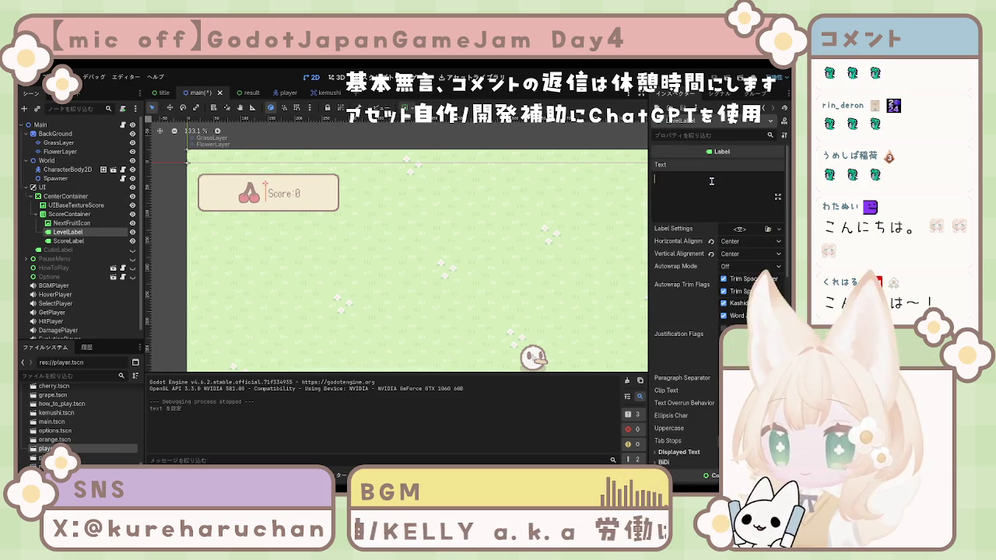
pyautogui.write('10')
pyautogui.press('BackSpace')
pyautogui.press('BackSpace')
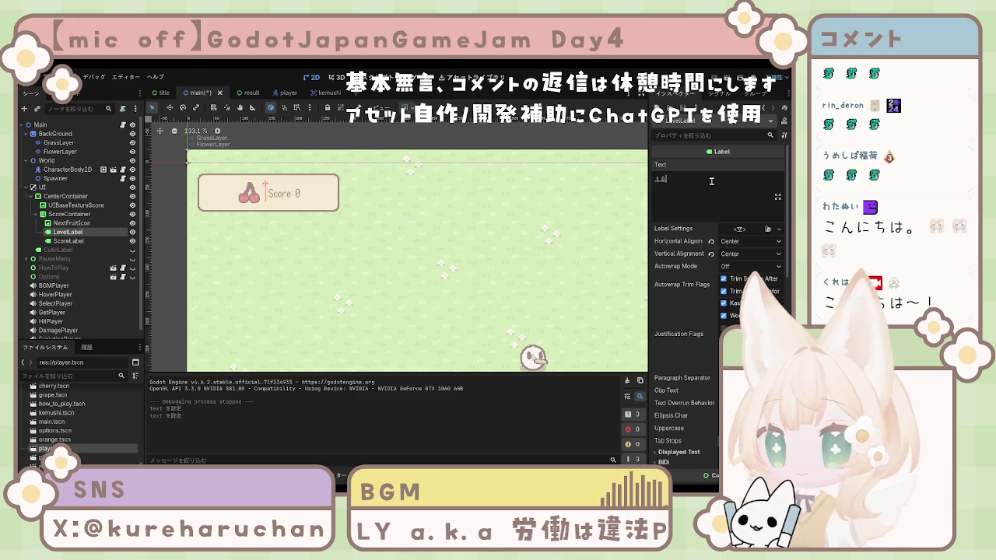
pyautogui.write('10')
pyautogui.press('BackSpace')
pyautogui.press('BackSpace')
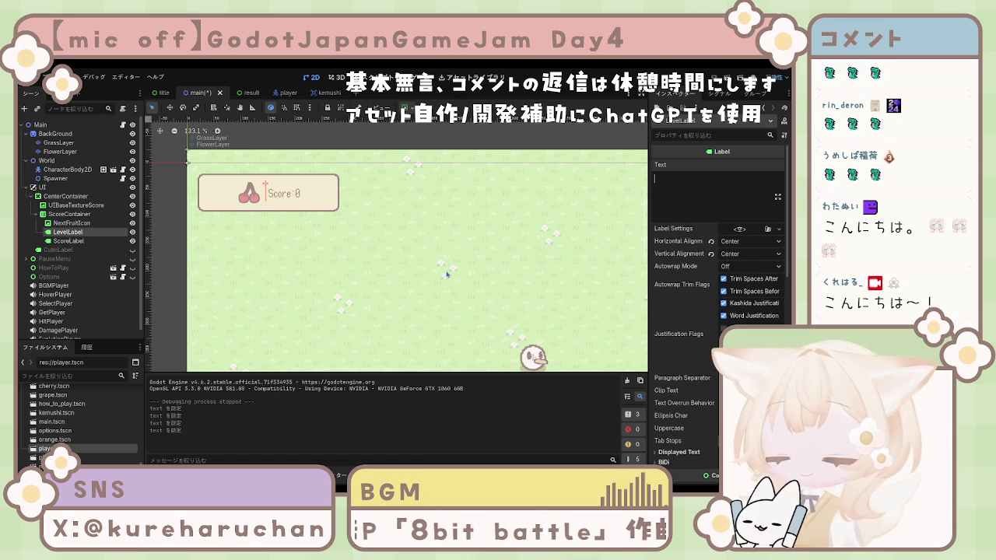
pyautogui.write('10')
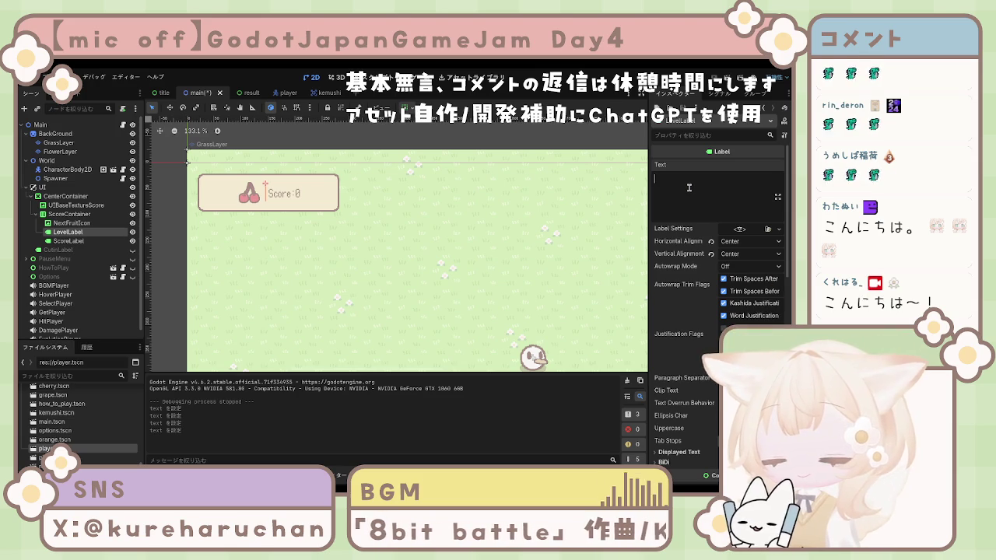
pyautogui.write(' - 10')
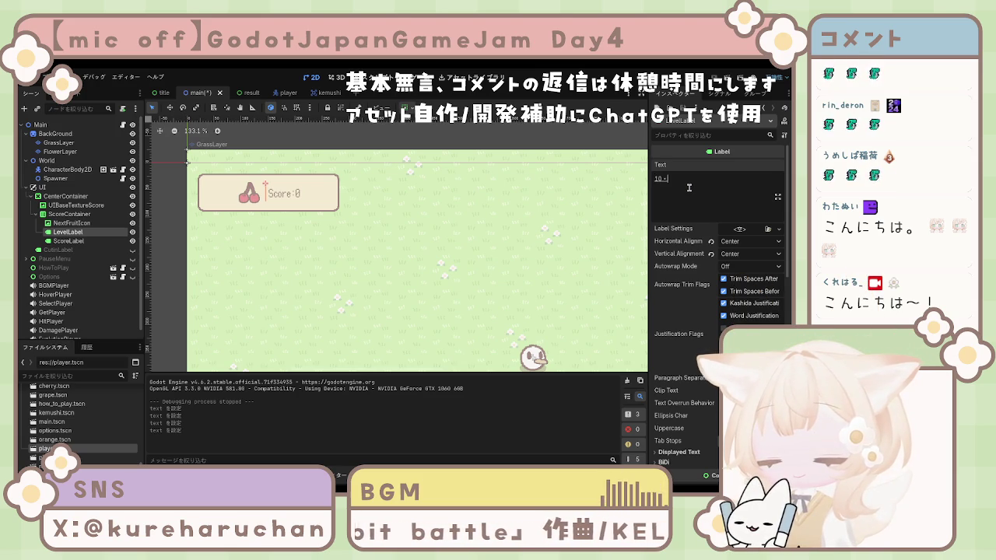
pyautogui.press('BackSpace')
pyautogui.press('BackSpace')
pyautogui.press('BackSpace')
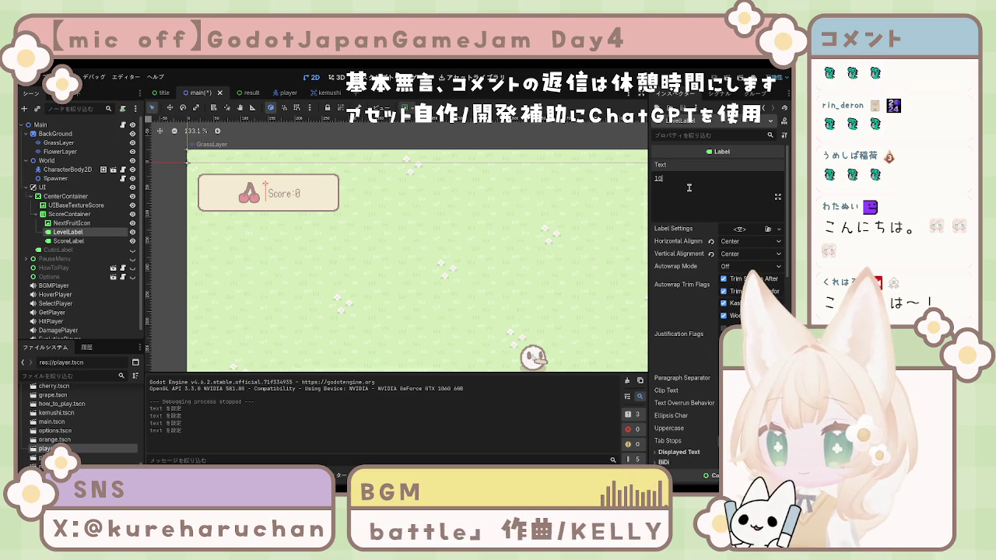
pyautogui.write('/10')
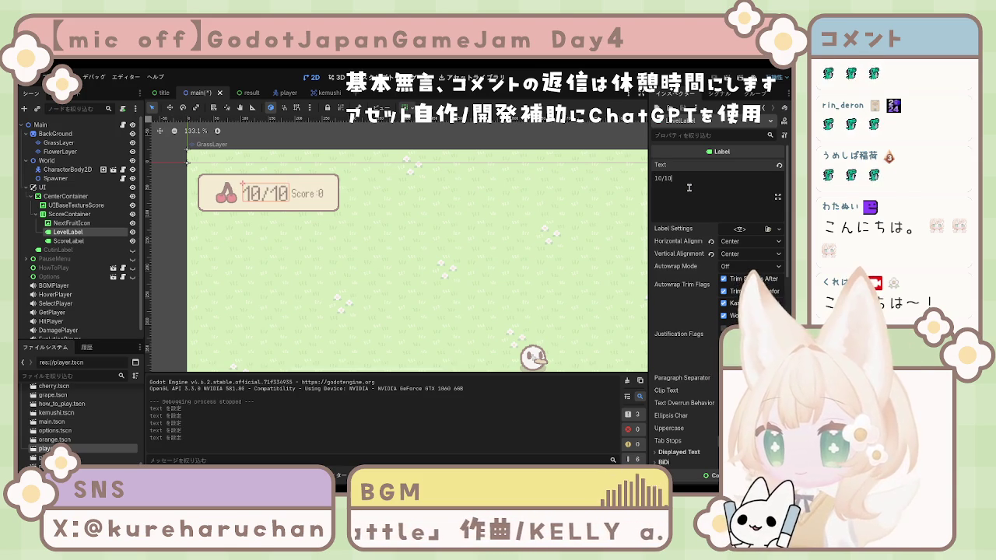
pyautogui.click(307, 193)
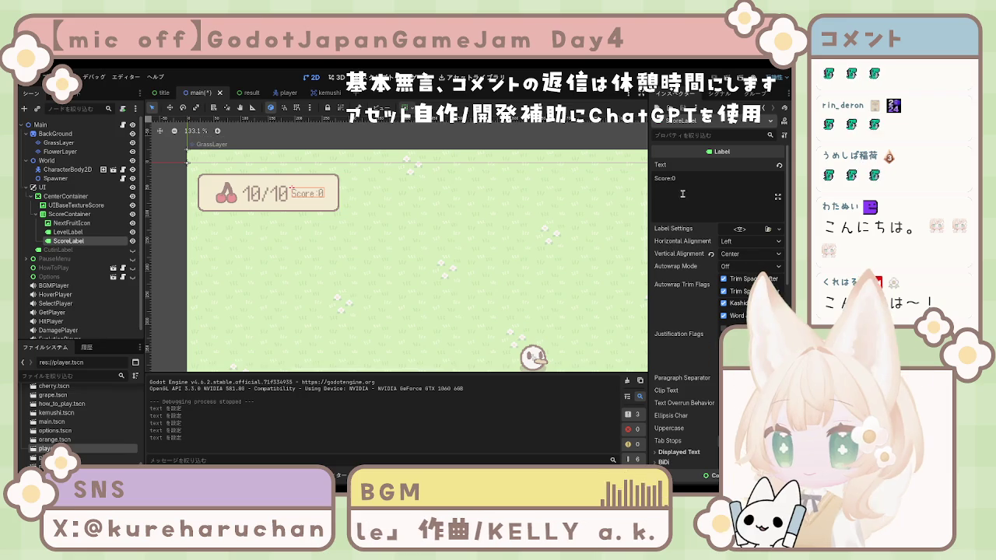
pyautogui.click(58, 143)
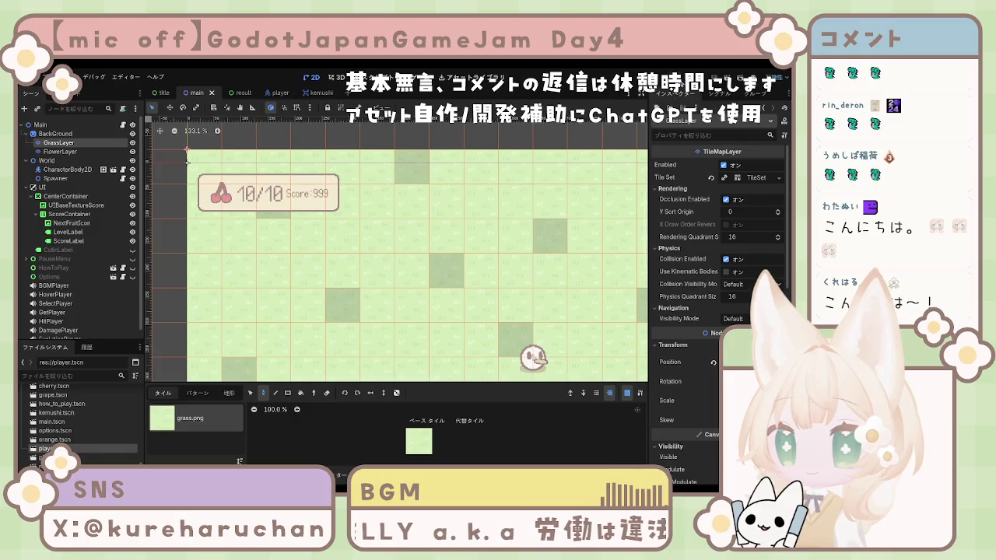
# - Run the game to play-test the 10/10 and Score:999 score bar
pyautogui.press('F5')
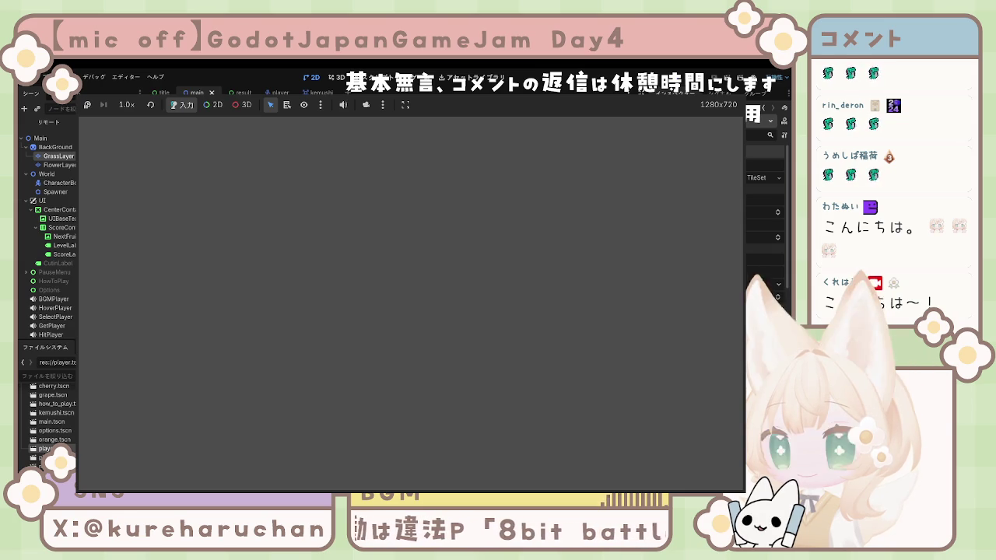
# - Stop the game and change the ScoreLabel text from Score:999 to Score:000
pyautogui.press('F8')
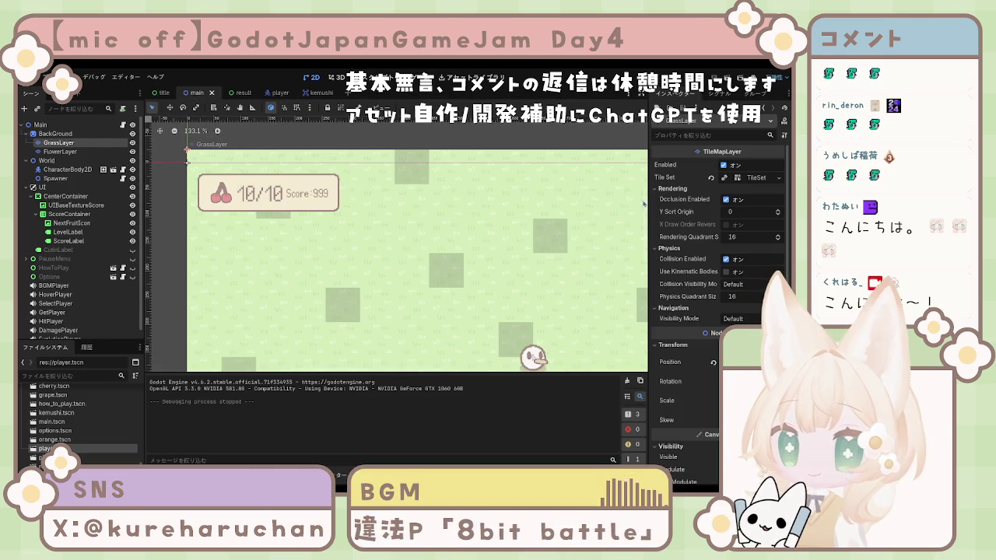
pyautogui.click(382, 216)
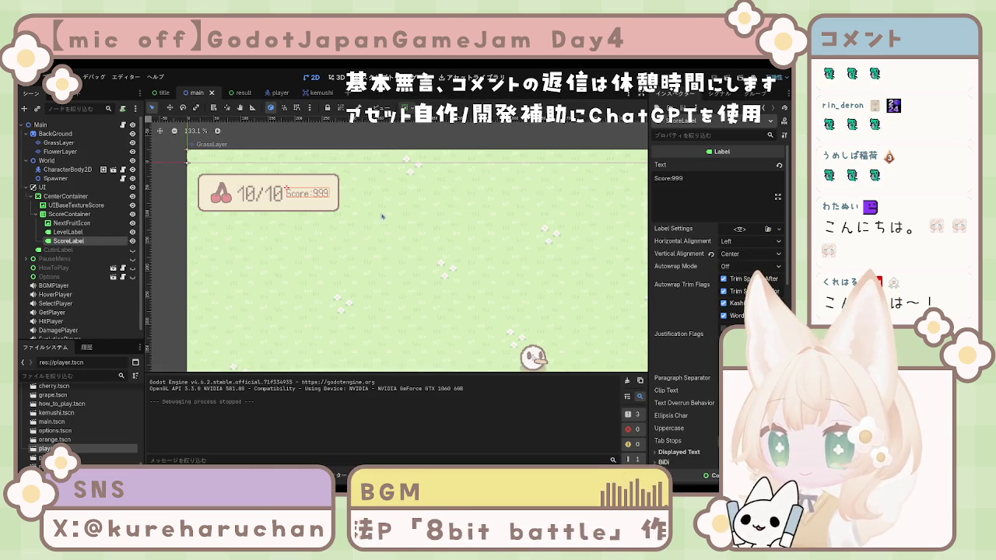
pyautogui.click(678, 186)
pyautogui.press('BackSpace')
pyautogui.press('BackSpace')
pyautogui.press('BackSpace')
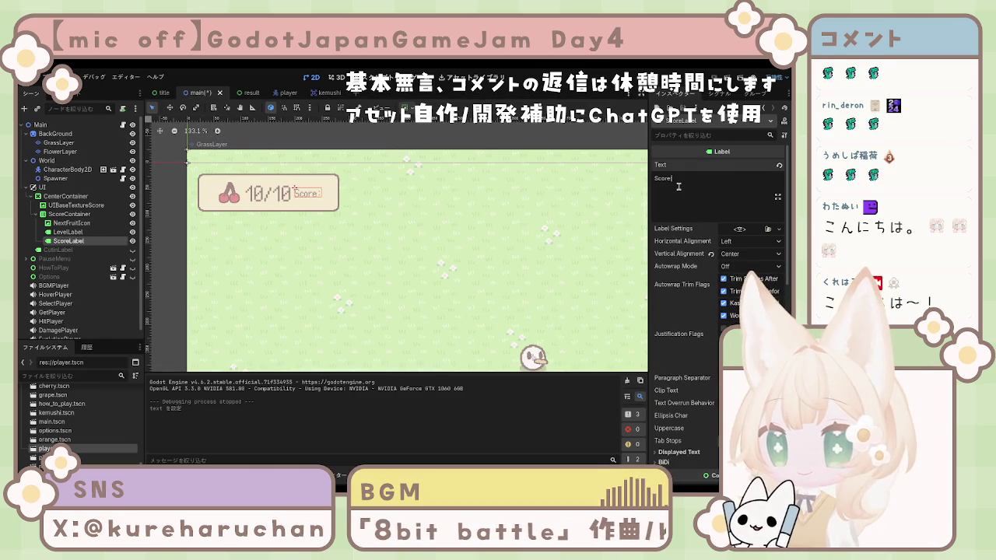
pyautogui.write(':000')
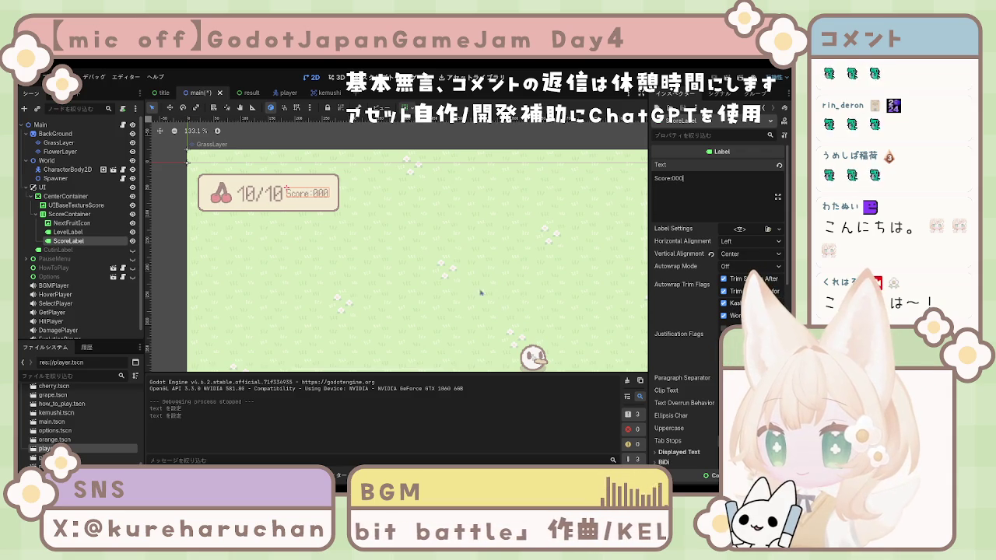
pyautogui.click(287, 153)
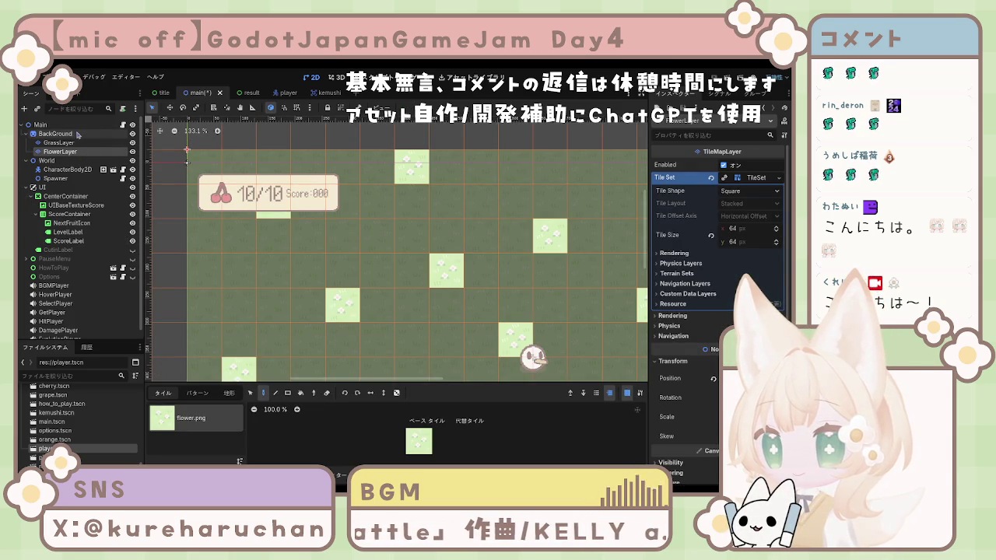
# - Select the Main root node and save main.tscn, then clear the selection
pyautogui.click(40, 125)
pyautogui.hotkey('ctrl', 's')
pyautogui.click(163, 255)
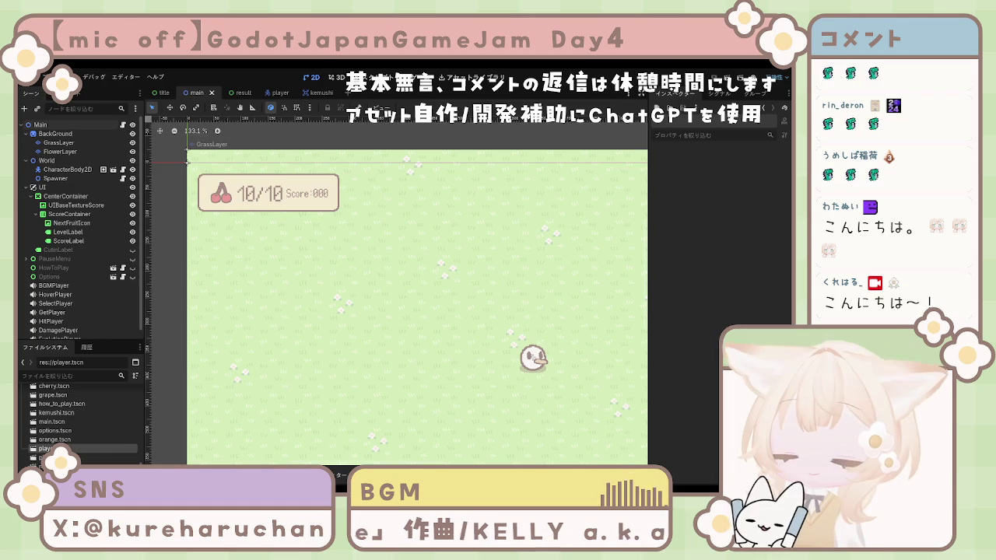
pyautogui.scroll(-3, 451, 276)
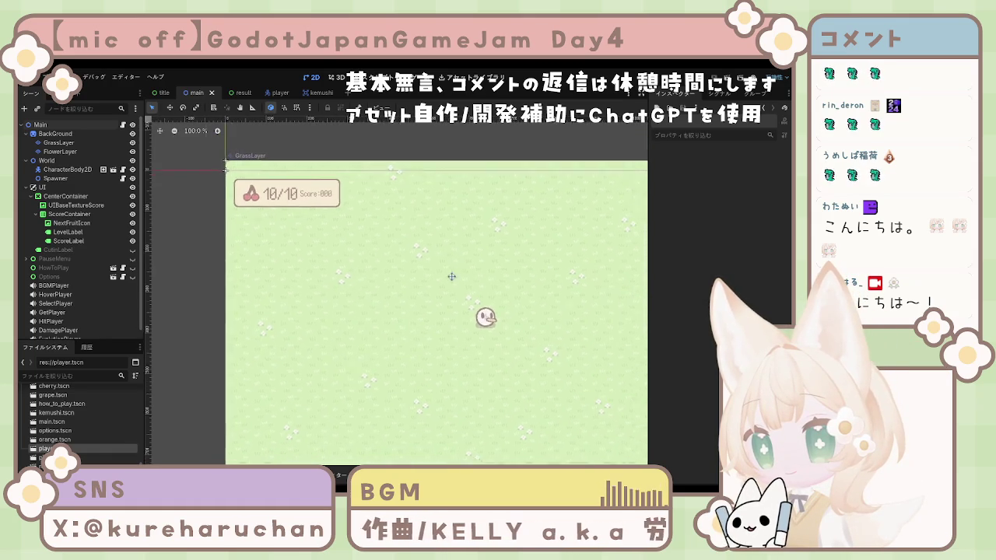
# - Open the title scene to show its logo and start, how-to-play, settings and quit buttons
pyautogui.scroll(-1, 451, 276)
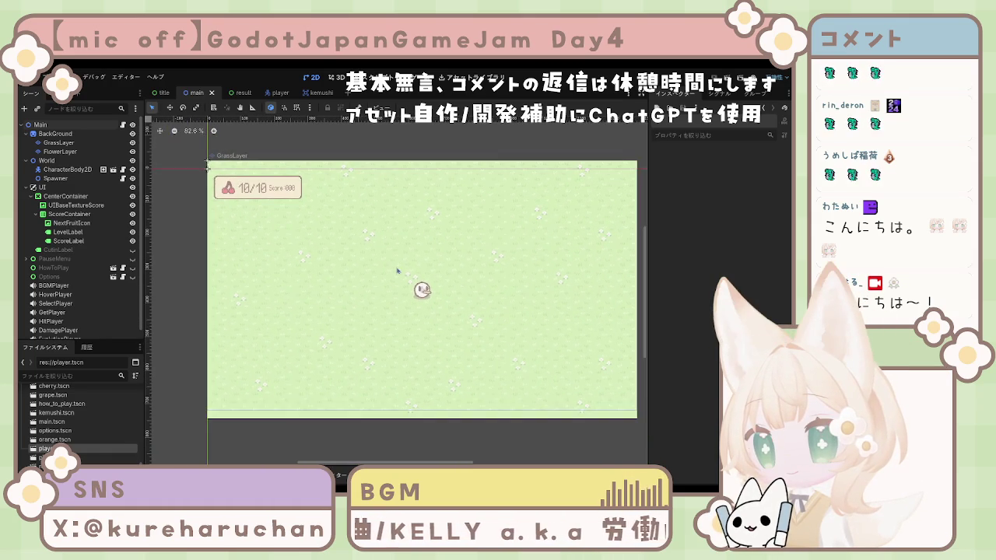
pyautogui.moveTo(397, 270); pyautogui.dragTo(379, 267)
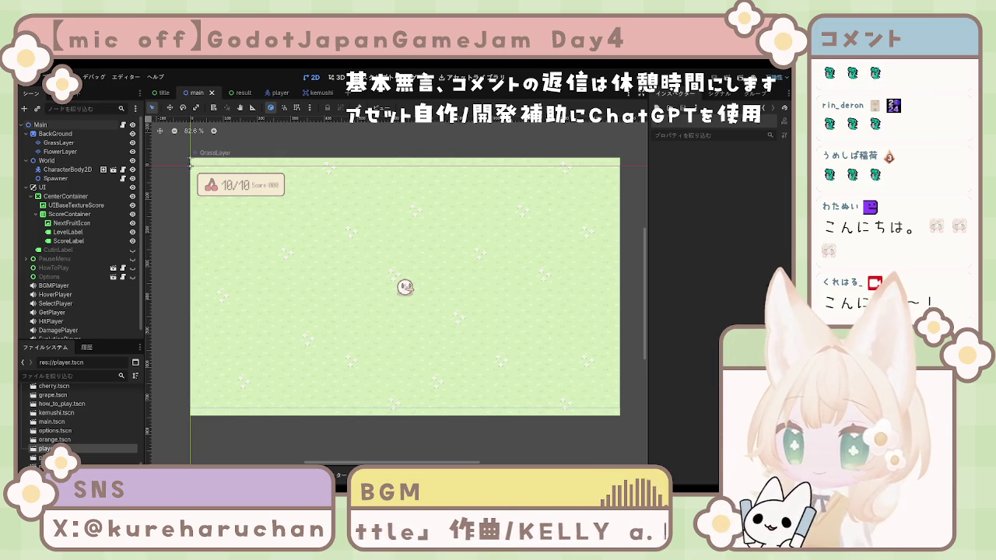
pyautogui.click(164, 92)
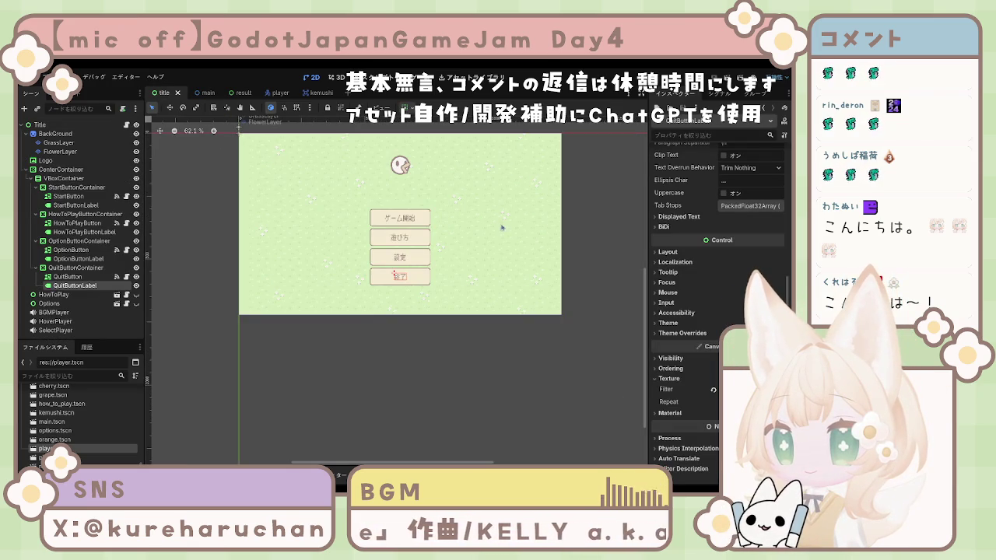
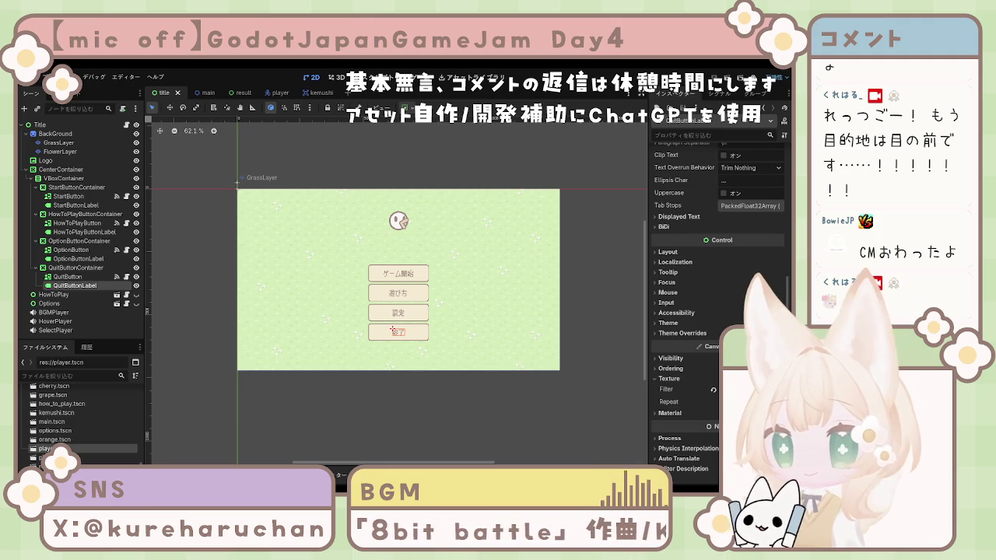
# - Add an empty Label node as a child of the Title root and focus its Text property
pyautogui.click(584, 276)
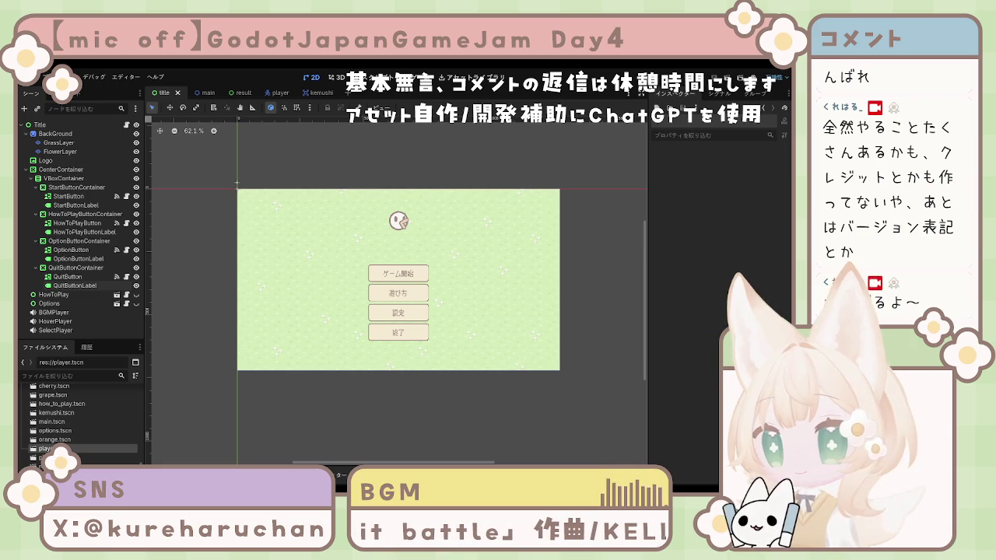
pyautogui.click(60, 125)
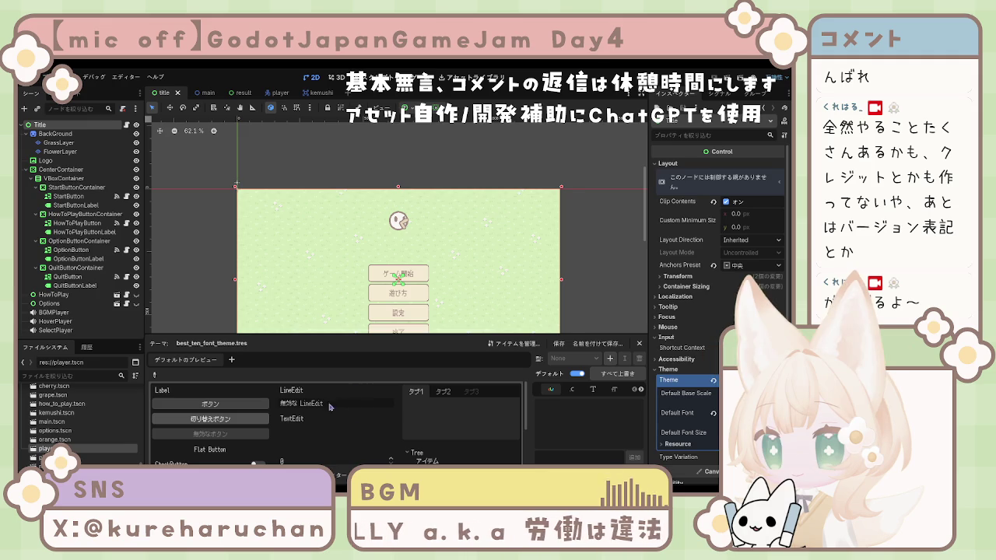
pyautogui.hotkey('ctrl', 'v')
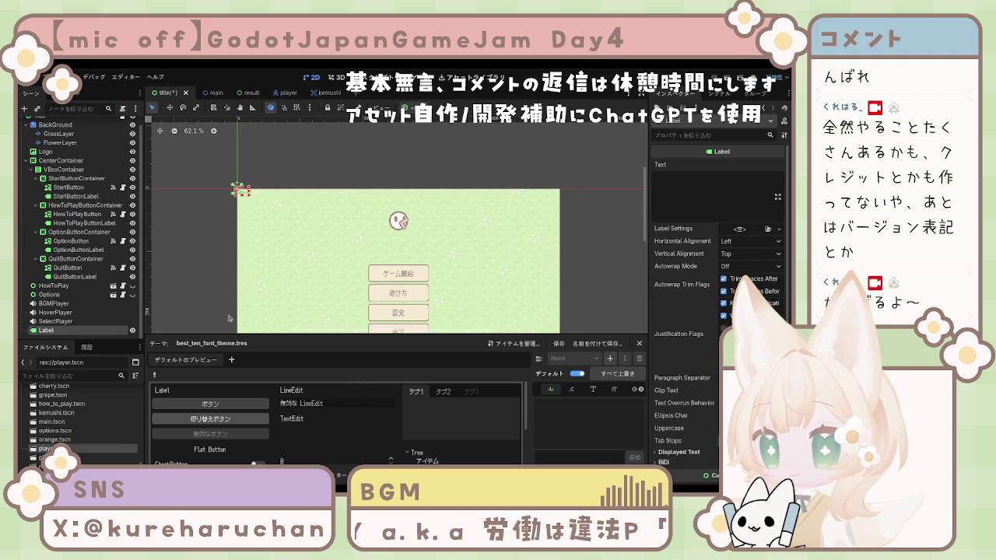
pyautogui.scroll(-3, 614, 239)
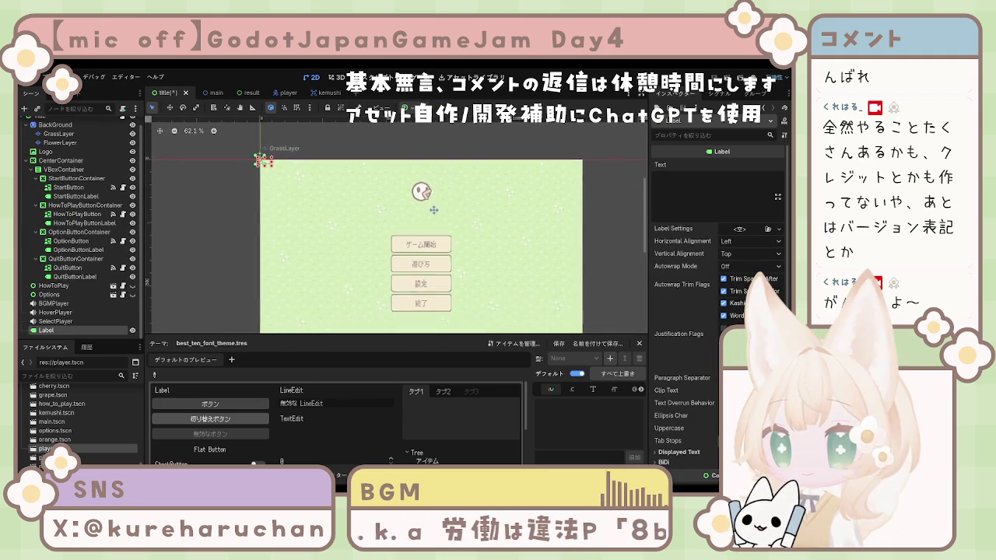
pyautogui.click(725, 203)
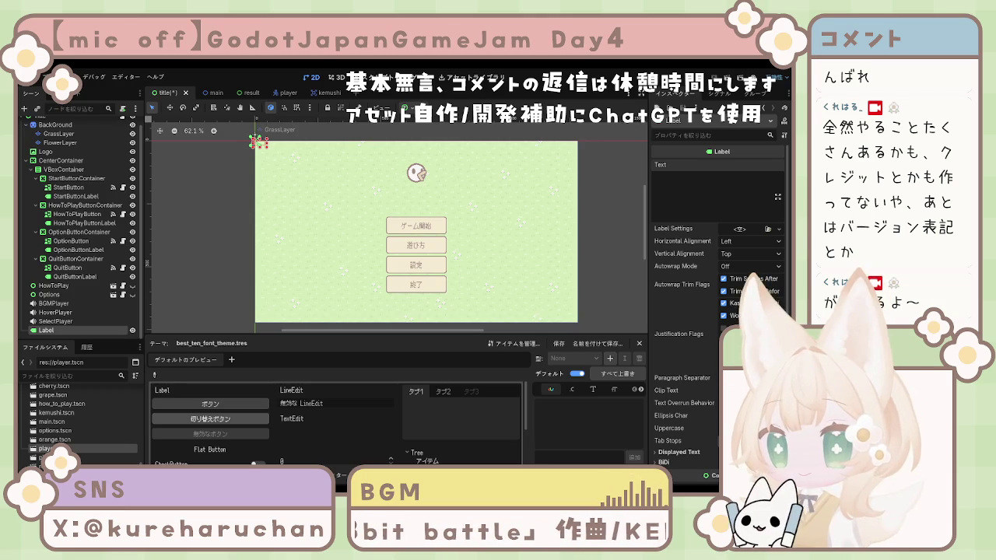
# - Enter label text 'Version : Beta' plus a creator credit line, centred horizontally and vertically
pyautogui.write('Beta')
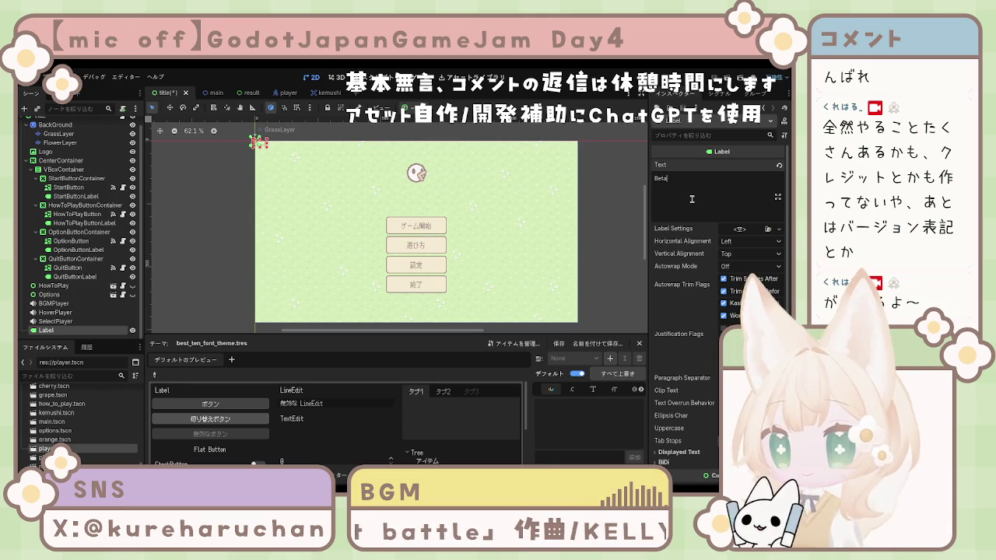
pyautogui.press('Left')
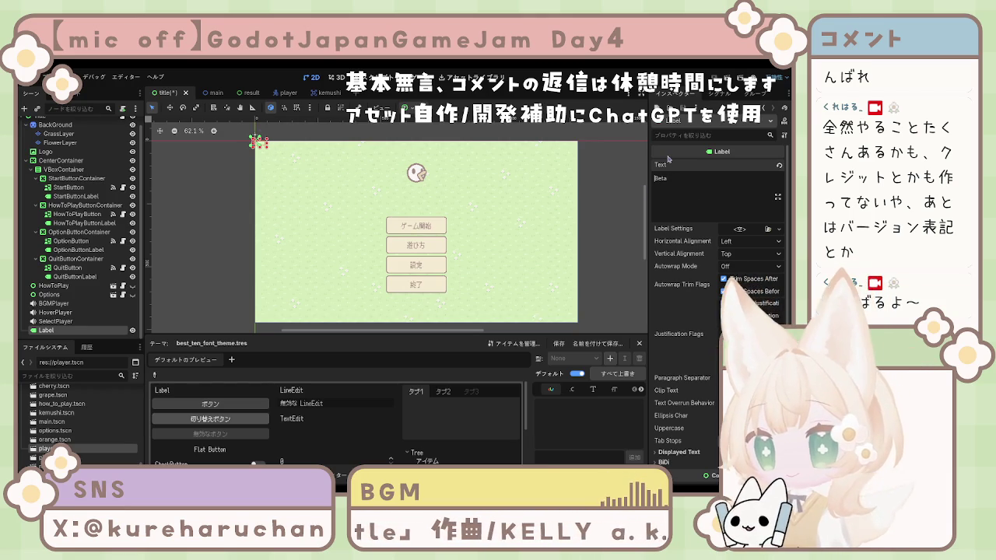
pyautogui.write('Vers')
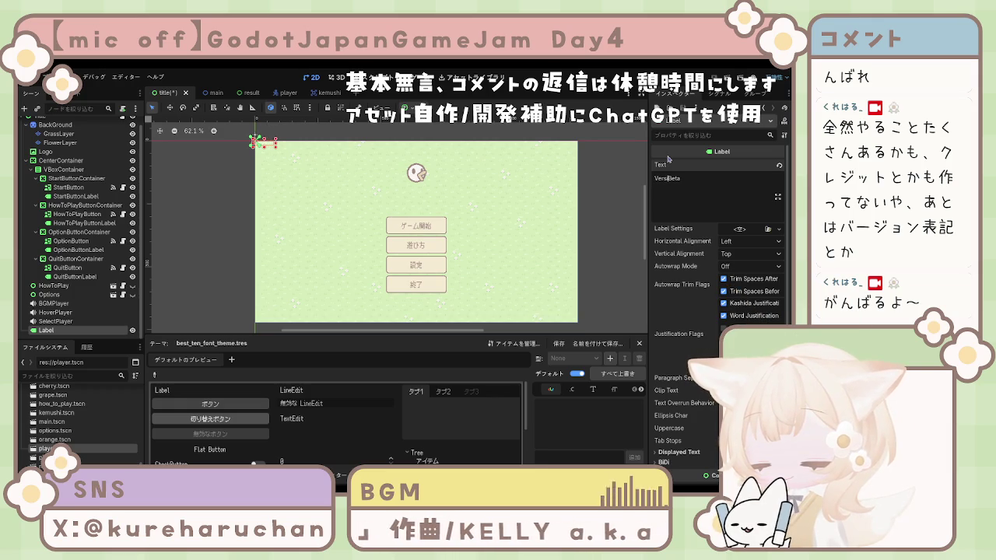
pyautogui.write('ion ')
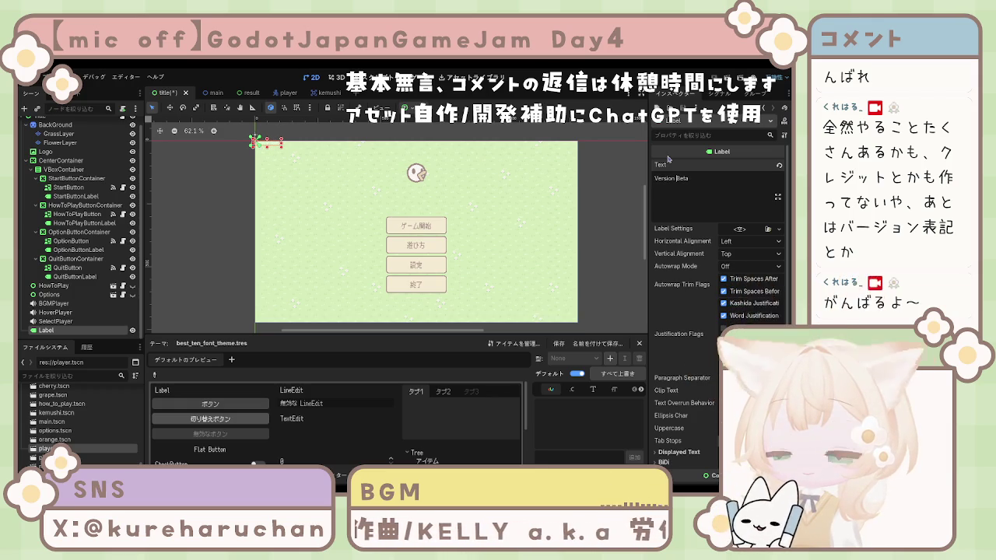
pyautogui.write(':')
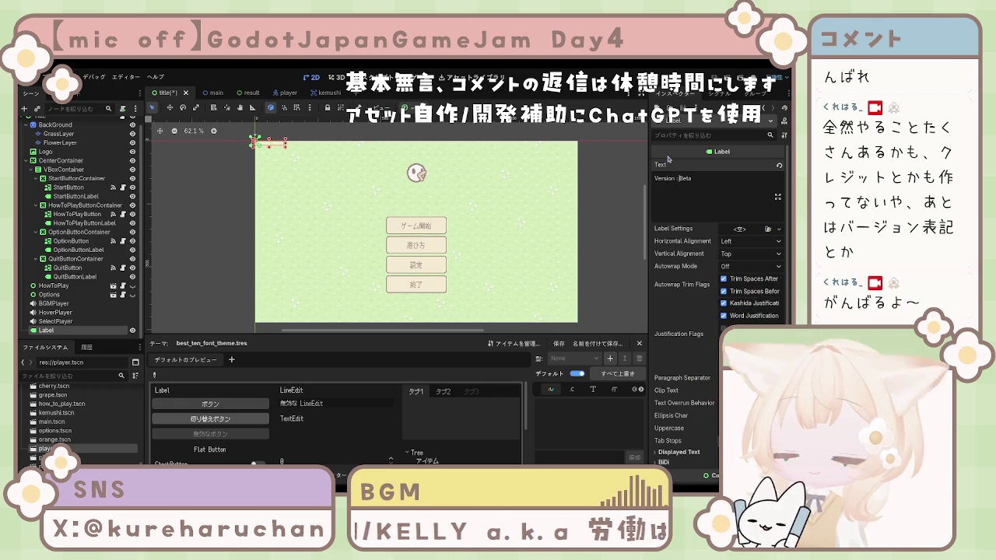
pyautogui.press('Return')
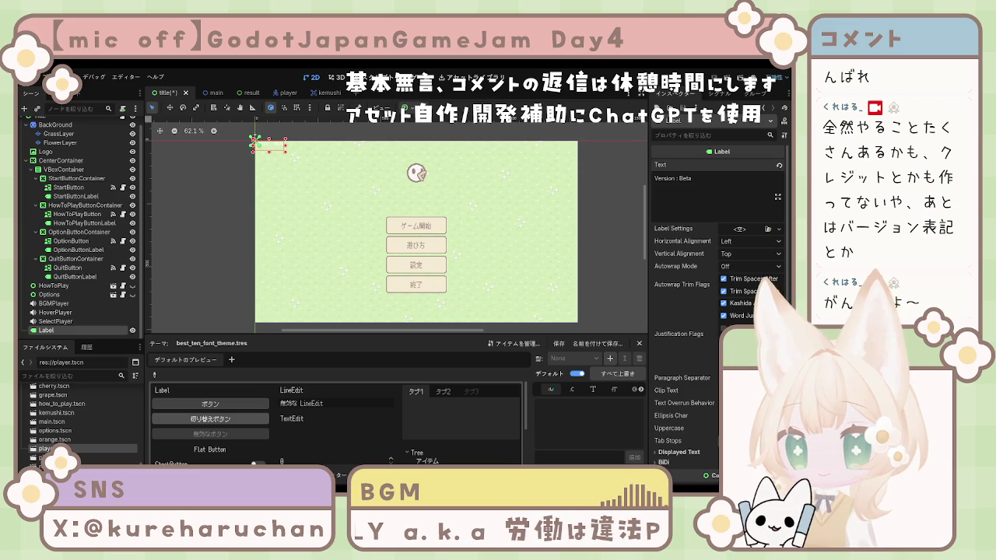
pyautogui.write('Created by Kureharuchan')
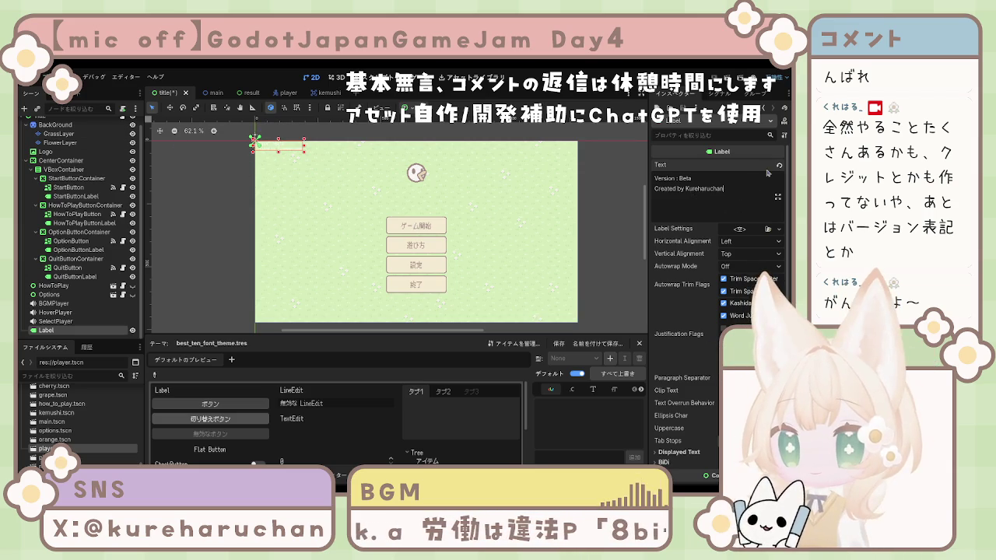
pyautogui.click(765, 242)
pyautogui.click(746, 266)
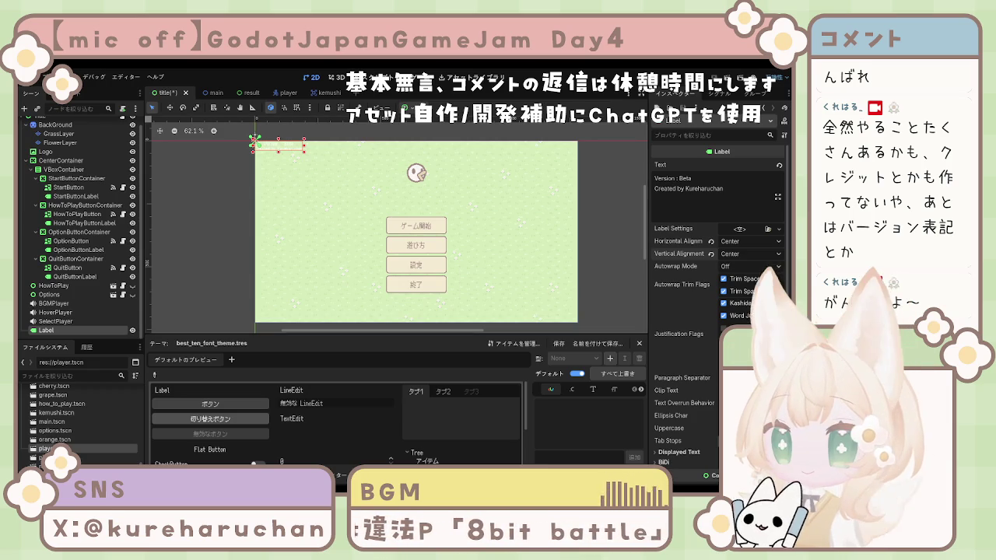
# - Drag the Label to the viewport's bottom-left and expand its Layout Transform properties
pyautogui.moveTo(286, 148); pyautogui.dragTo(290, 316)
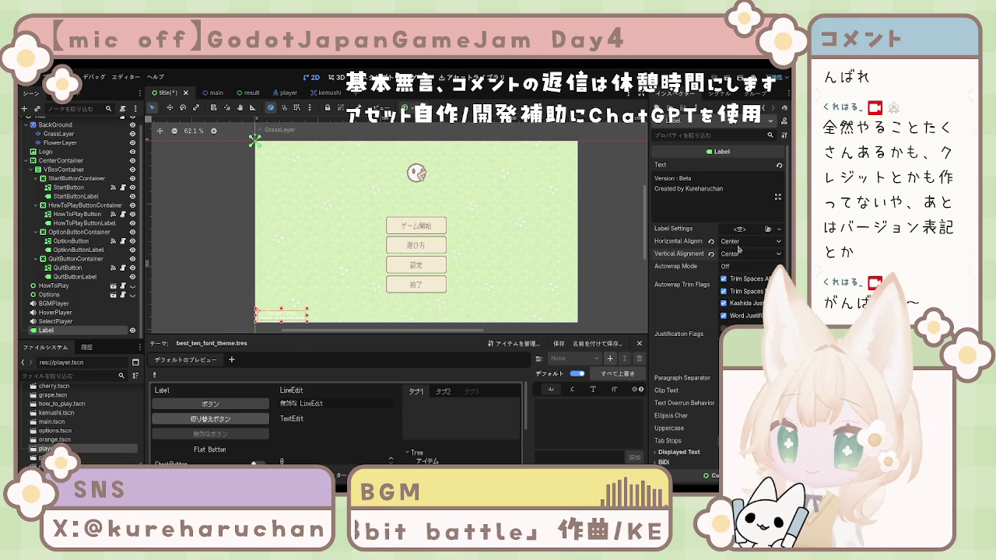
pyautogui.scroll(-3, 674, 265)
pyautogui.scroll(-1, 673, 265)
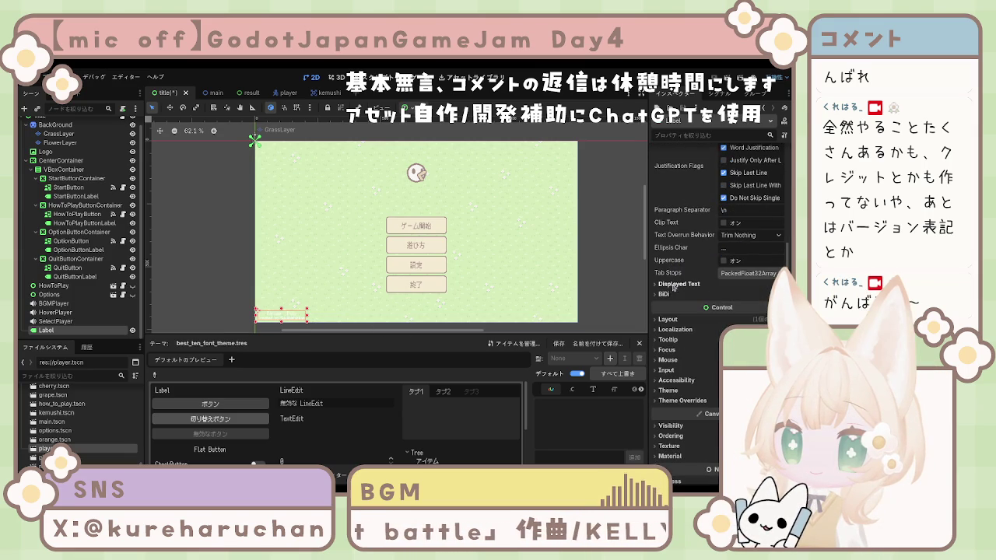
pyautogui.click(672, 319)
pyautogui.scroll(-2, 693, 334)
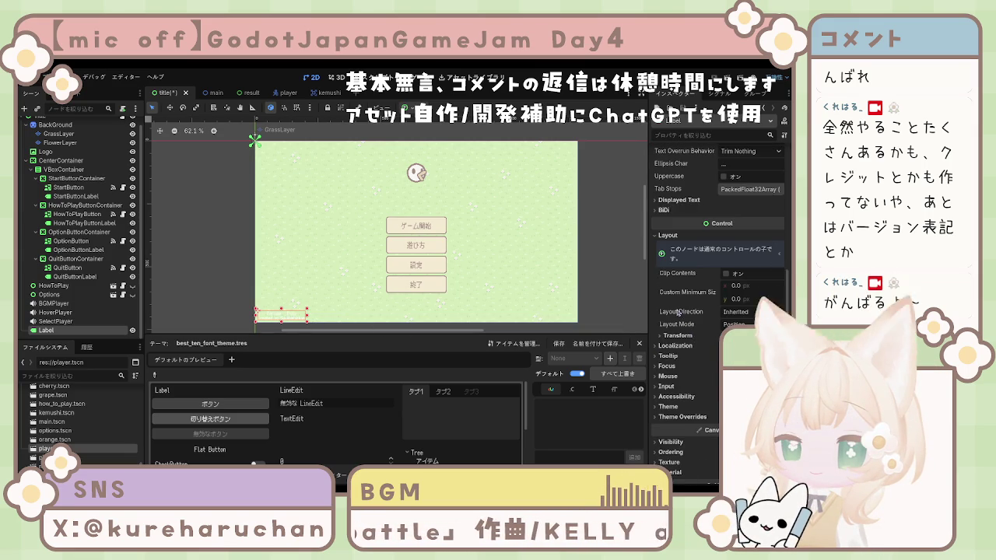
pyautogui.click(677, 335)
pyautogui.scroll(-2, 684, 335)
# - Set the Label's Position x to 20, keeping width 188, and switch its layout to Anchors
pyautogui.click(743, 263)
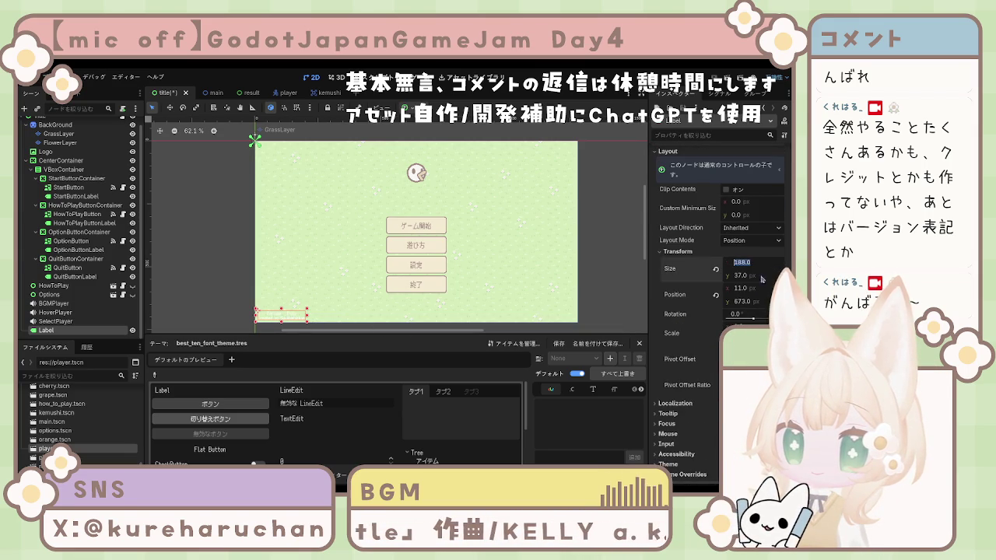
pyautogui.write('200')
pyautogui.press('Return')
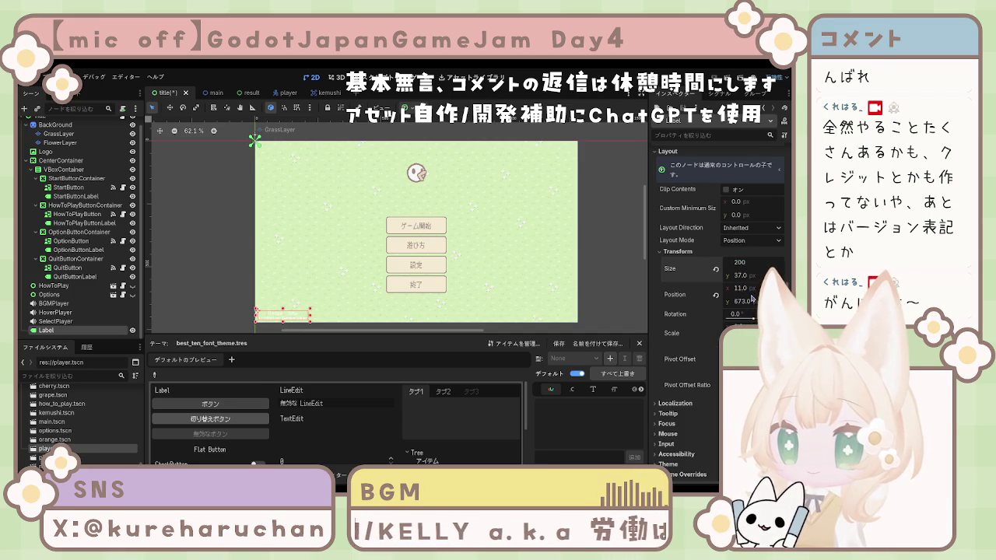
pyautogui.hotkey('ctrl', 'z')
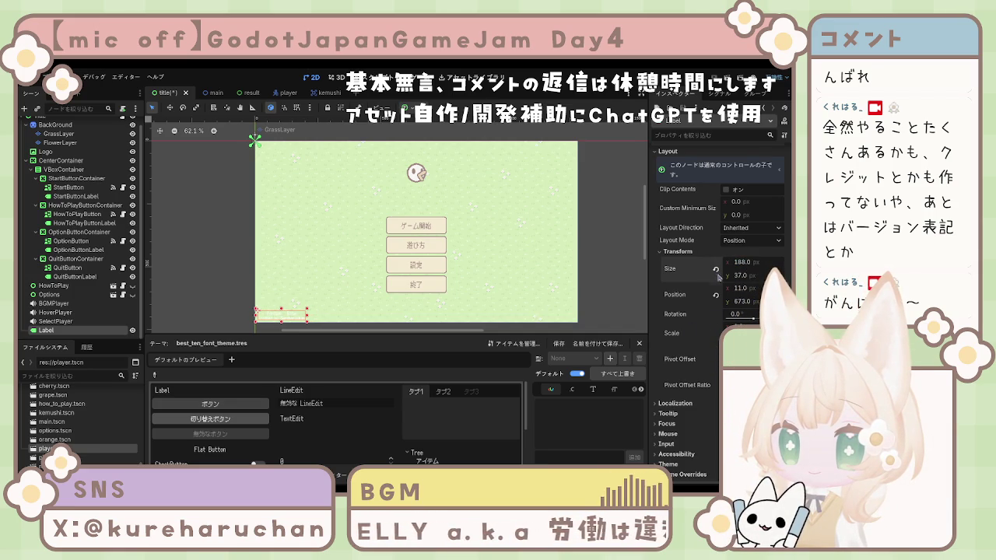
pyautogui.click(743, 290)
pyautogui.write('20')
pyautogui.press('Return')
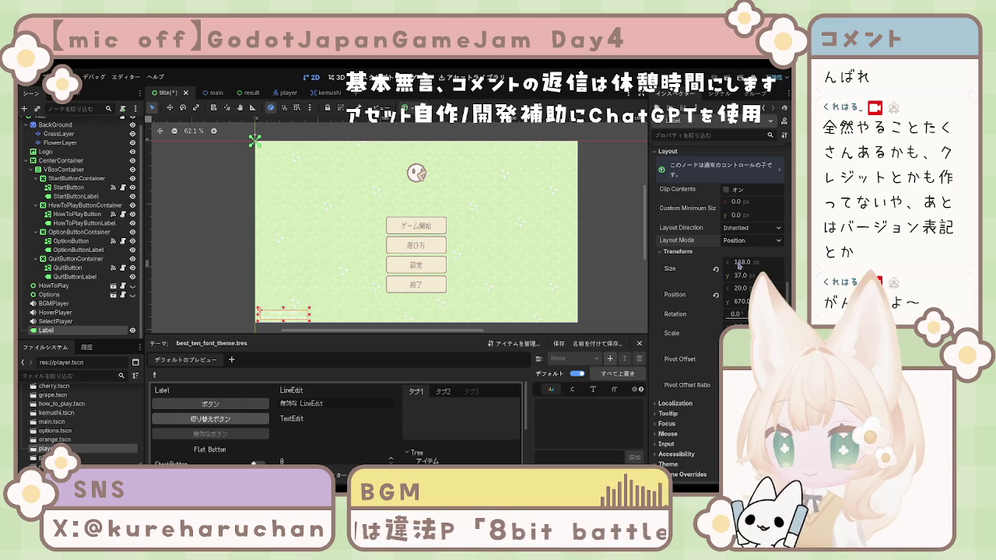
pyautogui.click(750, 239)
# - Anchor the Label with the Bottom Left preset and reset its position
pyautogui.click(736, 263)
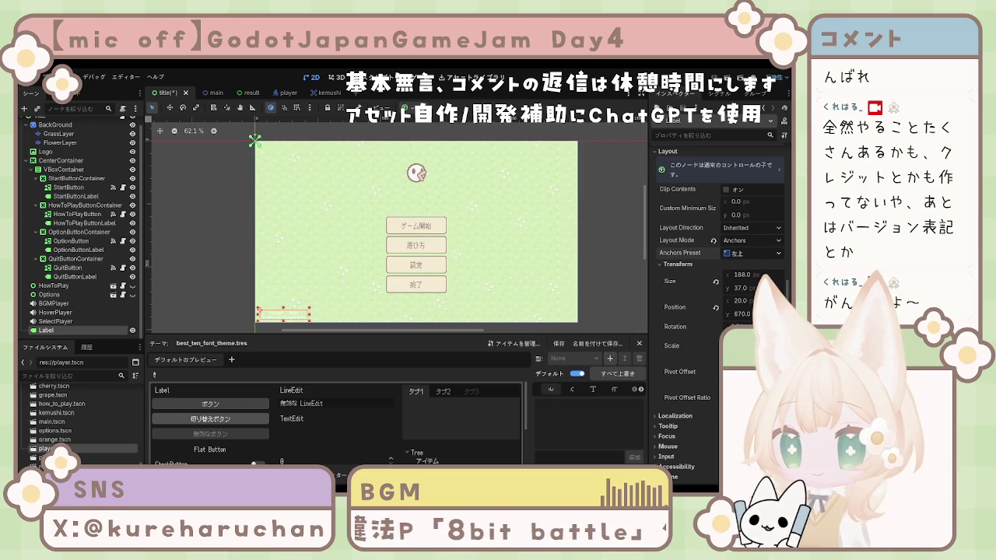
pyautogui.click(678, 316)
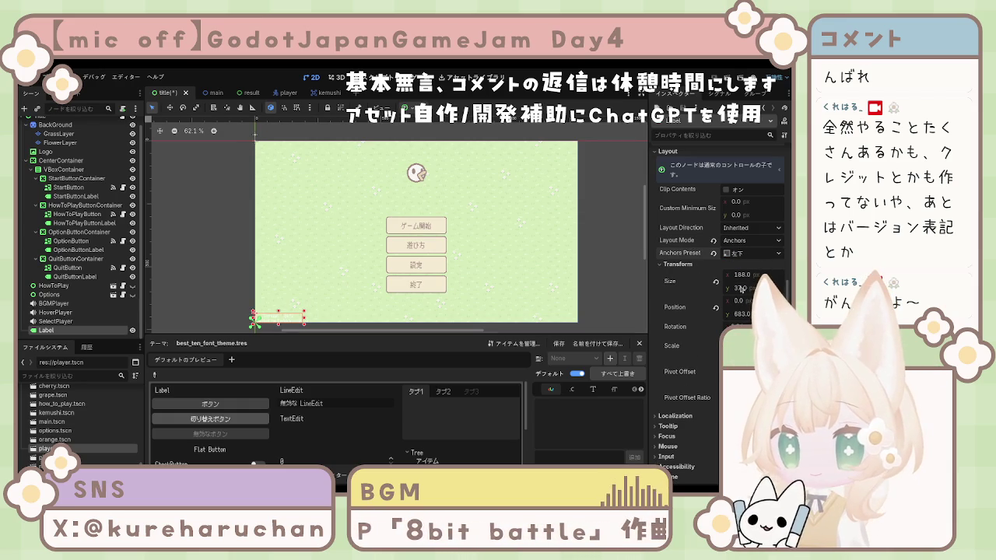
pyautogui.click(715, 308)
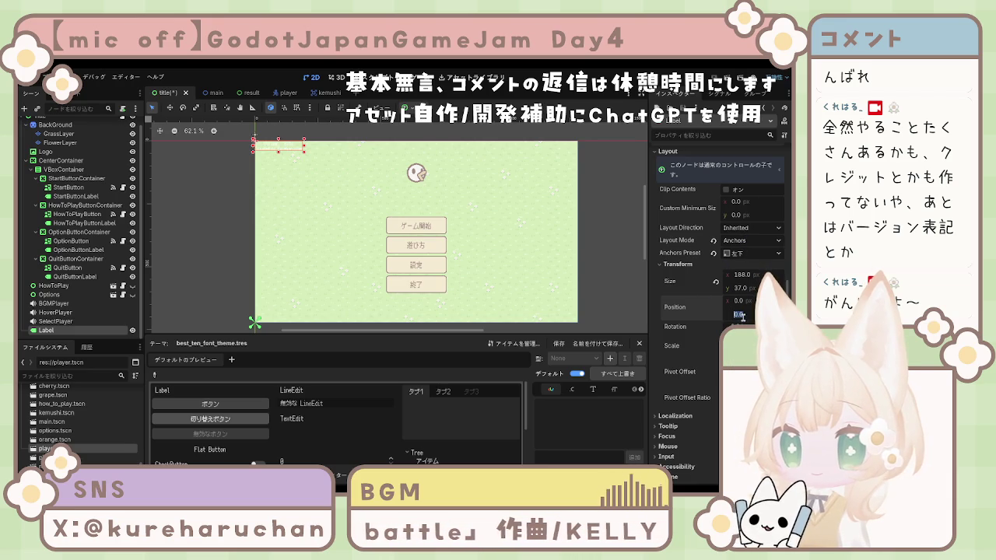
# - Try vertical positions 500, 600, 750, 700 and 650 for the Label
pyautogui.write('500')
pyautogui.press('Return')
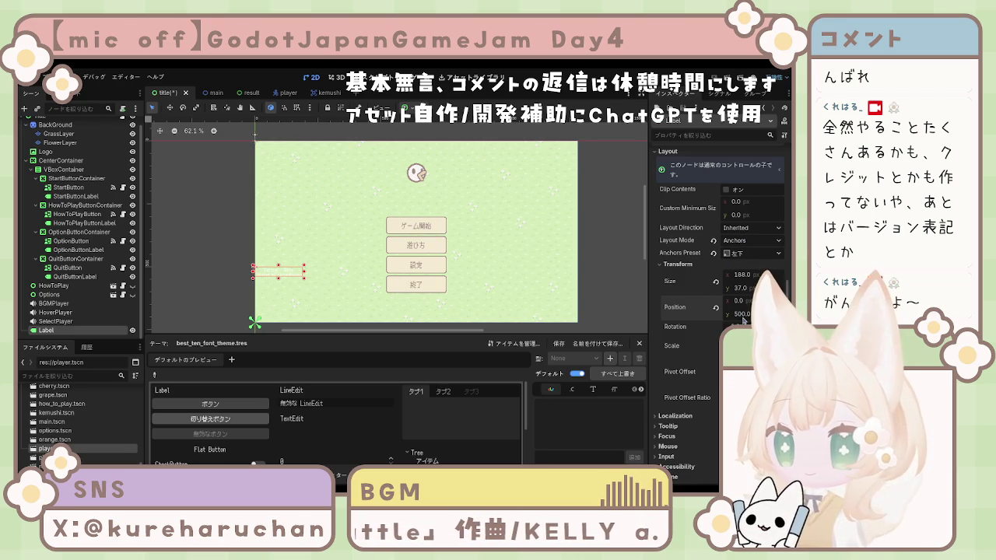
pyautogui.write('600')
pyautogui.press('Return')
pyautogui.write('750')
pyautogui.press('Return')
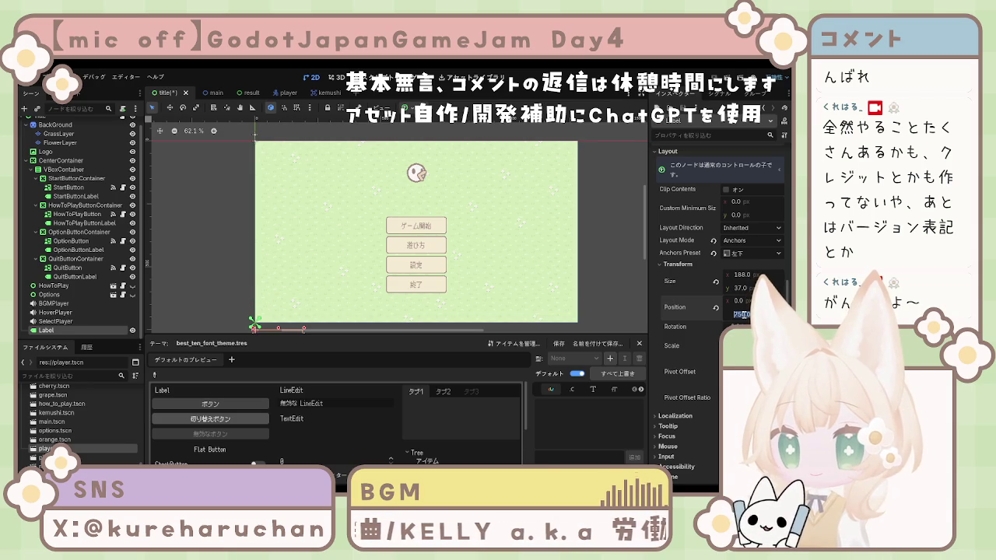
pyautogui.press('Return')
pyautogui.write('650')
pyautogui.press('Return')
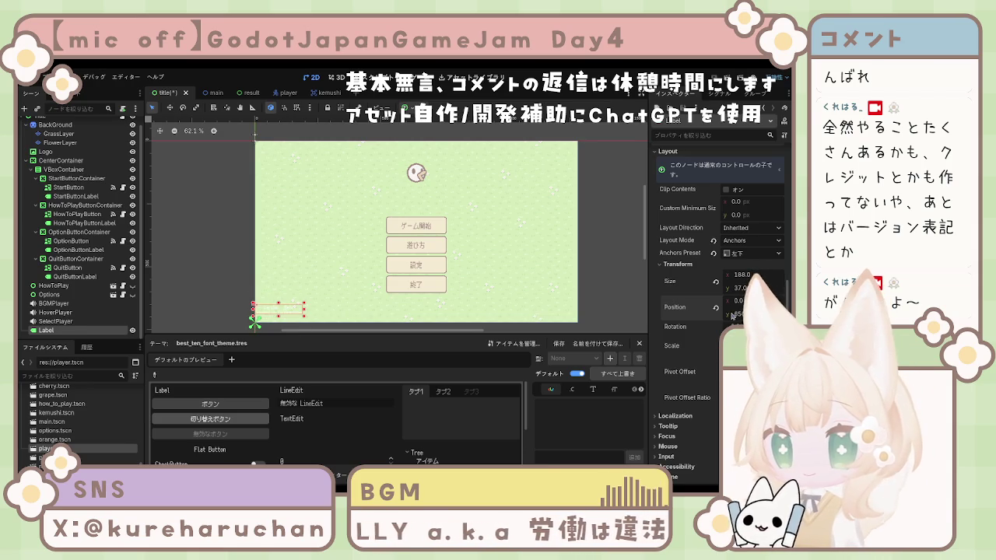
# - Settle the Label's position at x 20, y 665
pyautogui.write('120')
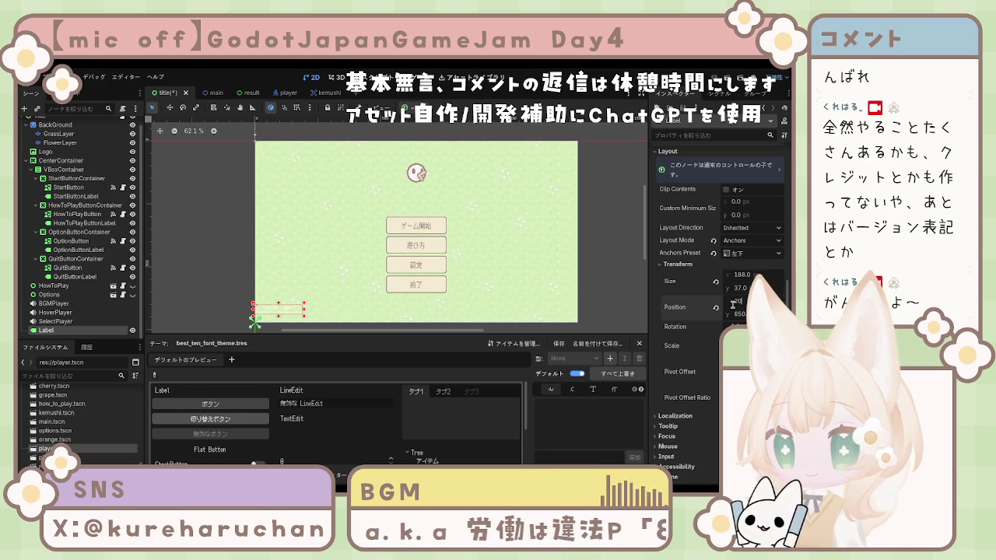
pyautogui.press('Return')
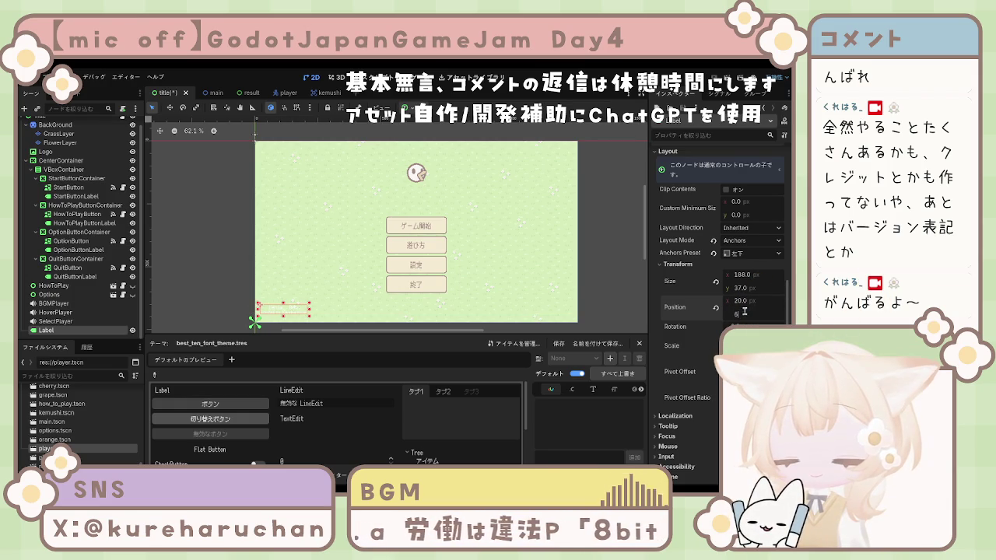
pyautogui.moveTo(744, 313); pyautogui.dragTo(744, 310)
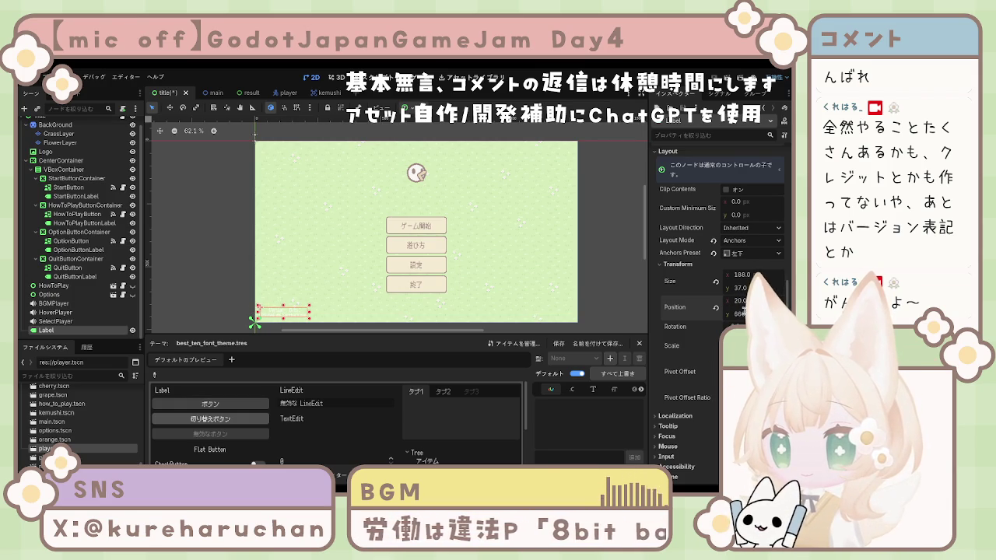
pyautogui.write('665.')
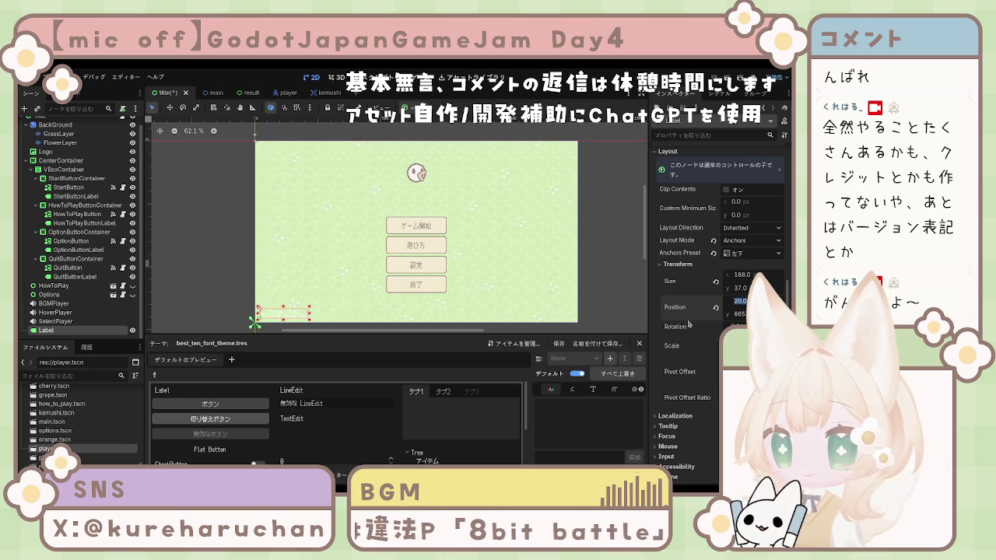
pyautogui.click(280, 315)
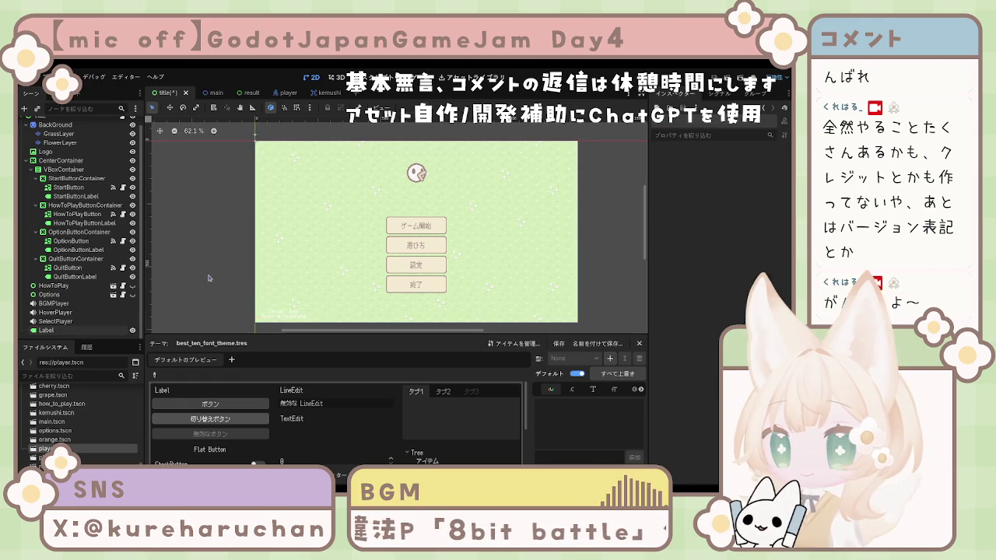
pyautogui.click(298, 317)
pyautogui.scroll(-5, 746, 235)
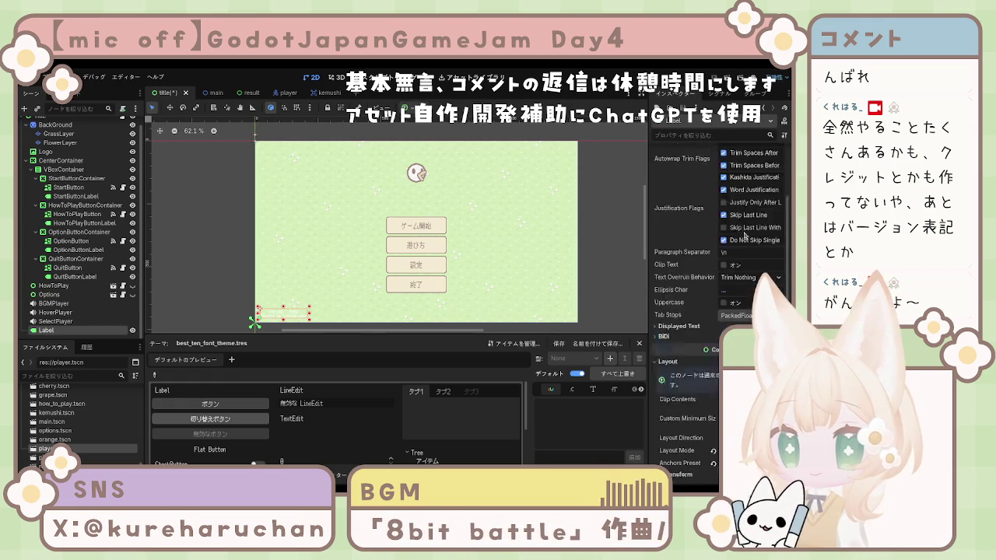
pyautogui.scroll(5, 745, 235)
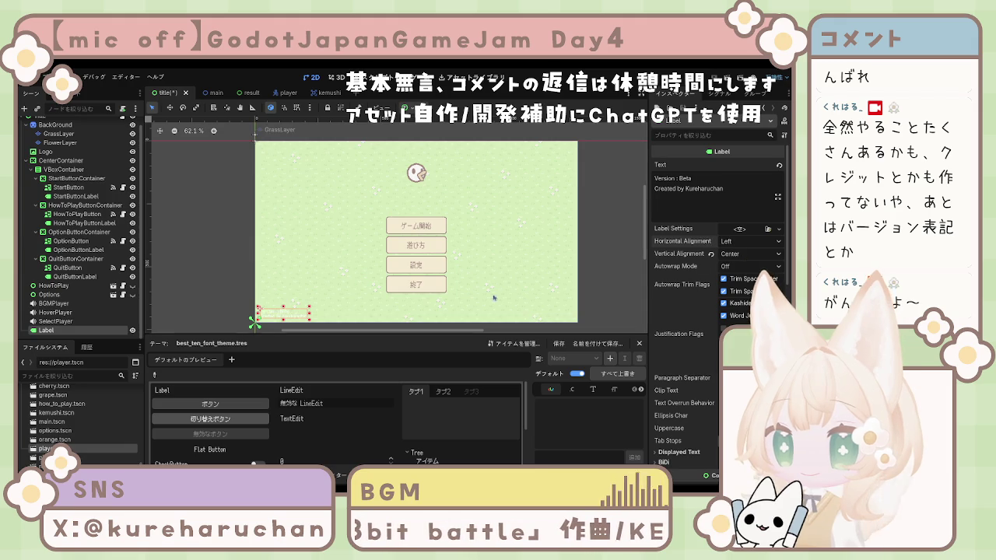
pyautogui.click(284, 319)
pyautogui.click(283, 318)
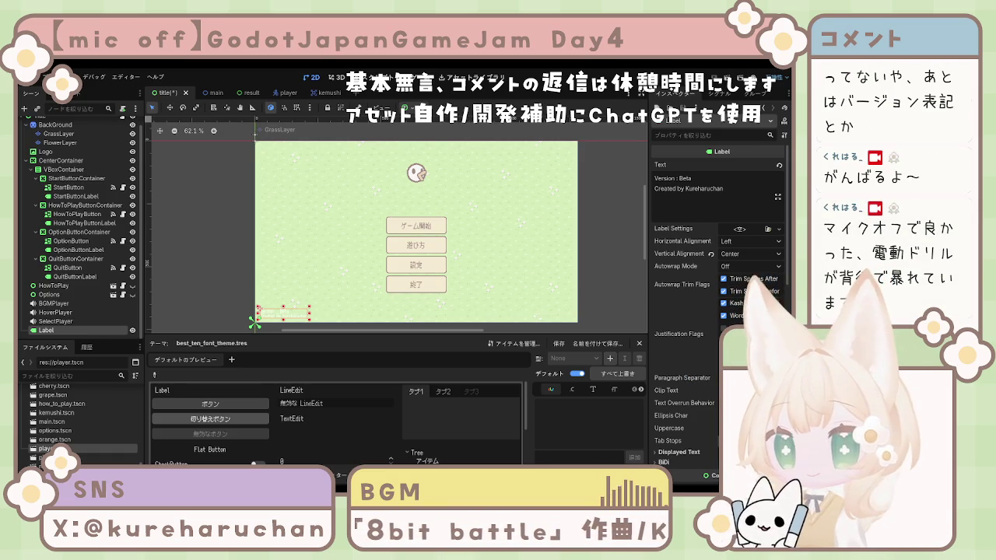
pyautogui.scroll(-5, 691, 308)
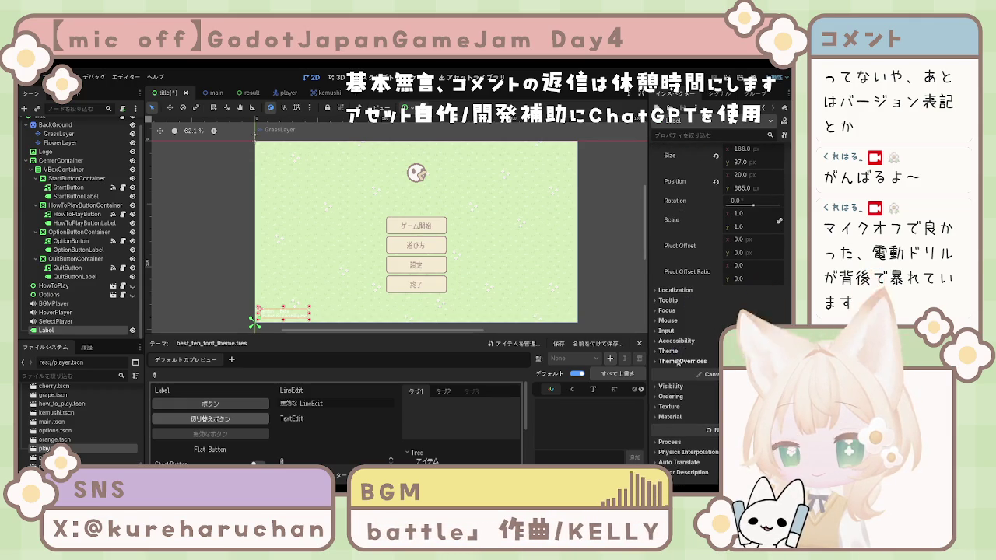
# - Enable the Label's Font Color theme override and set it to white
pyautogui.click(677, 361)
pyautogui.scroll(-2, 677, 361)
pyautogui.click(673, 296)
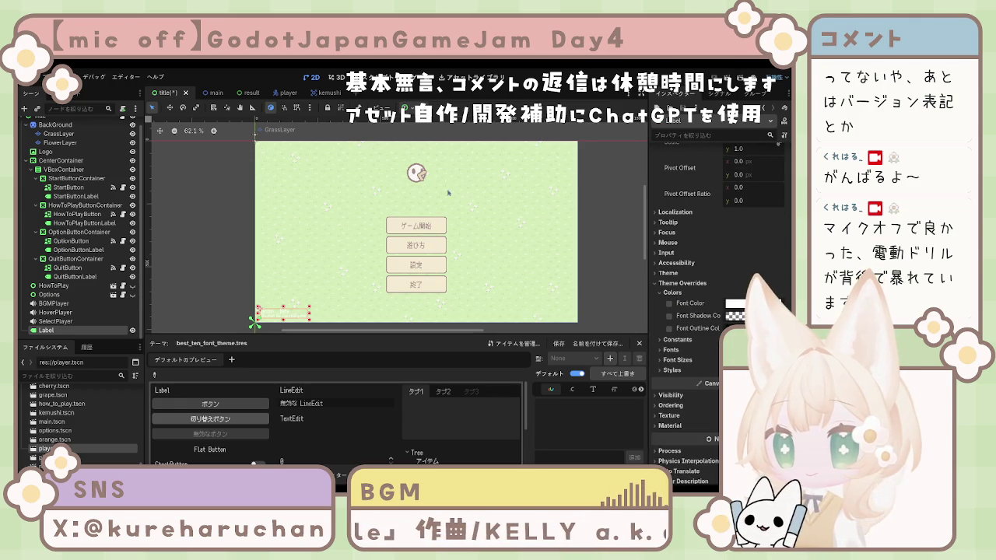
pyautogui.click(424, 177)
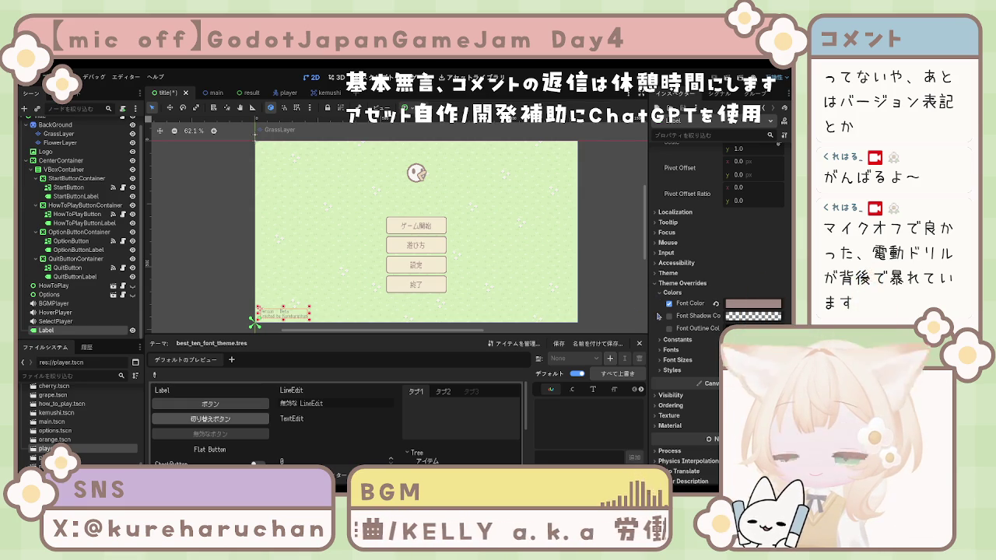
pyautogui.click(417, 181)
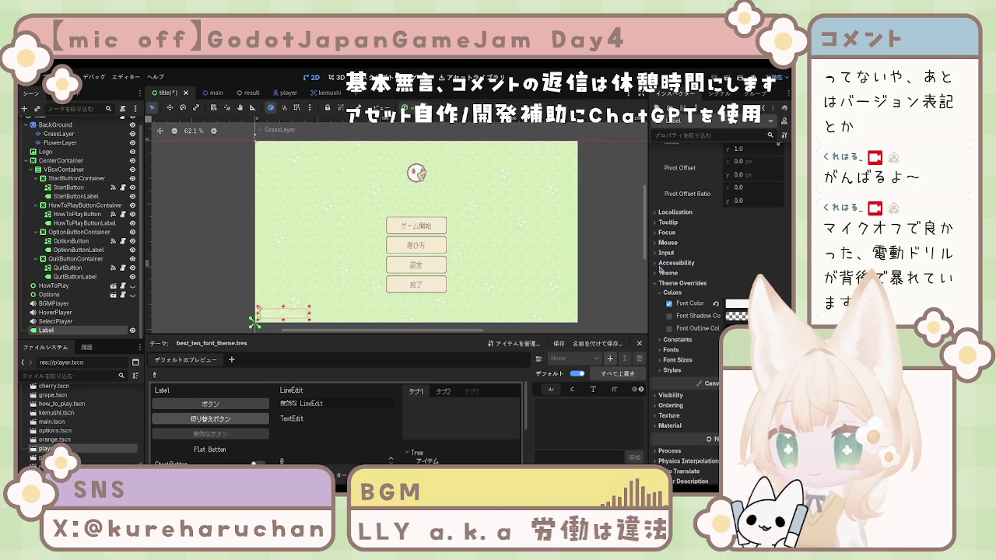
# - Enable the Font Outline Color override and the Outline Size constant override
pyautogui.click(677, 340)
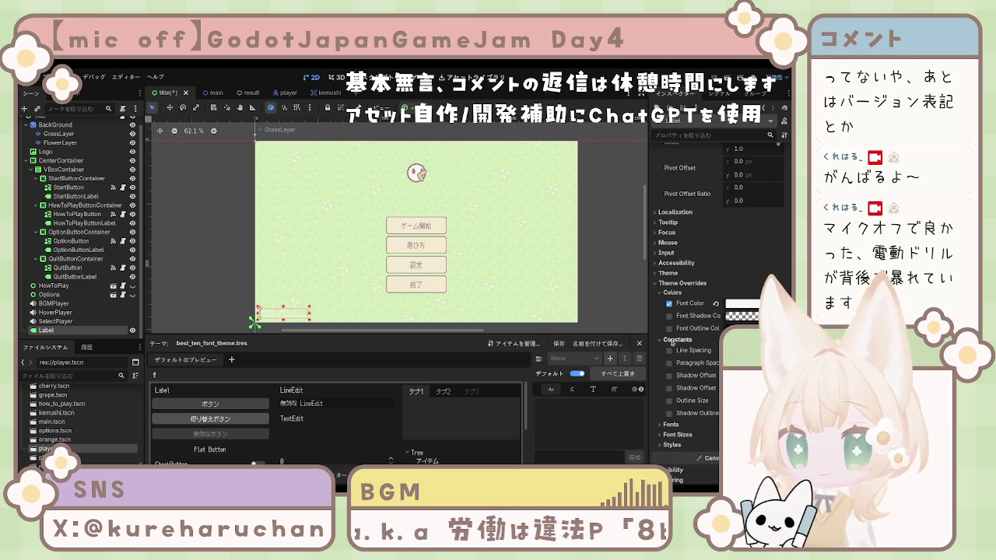
pyautogui.click(671, 342)
pyautogui.click(669, 329)
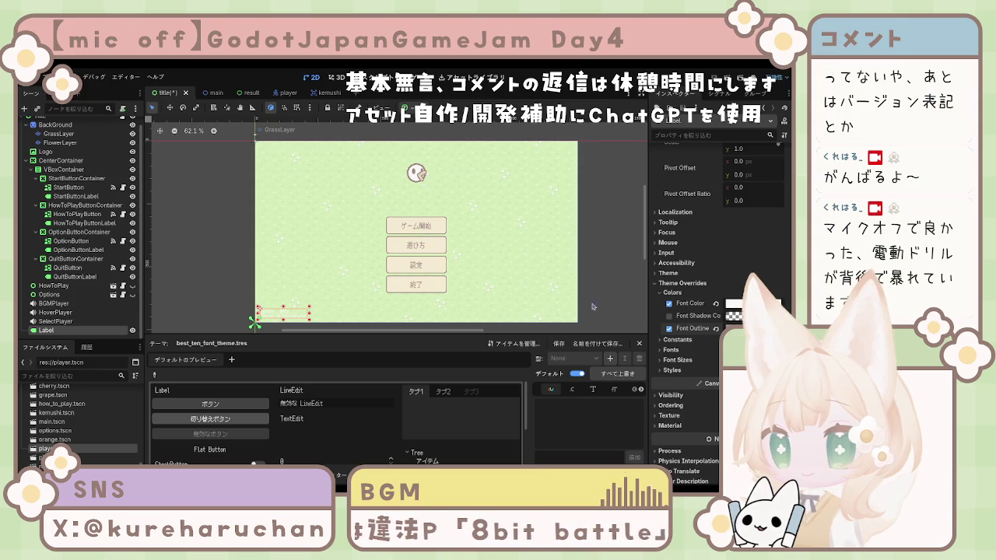
pyautogui.click(678, 342)
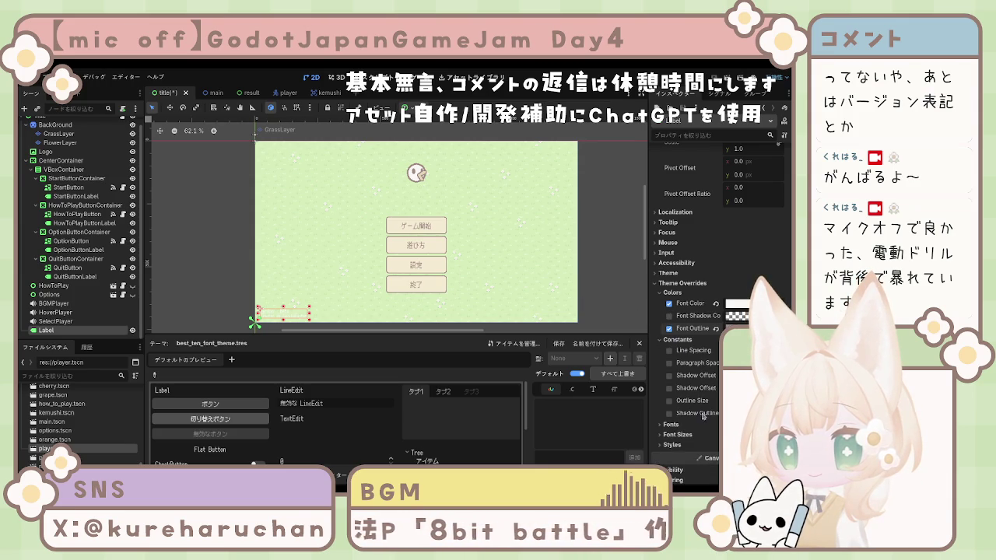
pyautogui.click(669, 400)
# - Enable the Label's Font Size override under Theme Overrides > Font Sizes
pyautogui.scroll(1, 687, 406)
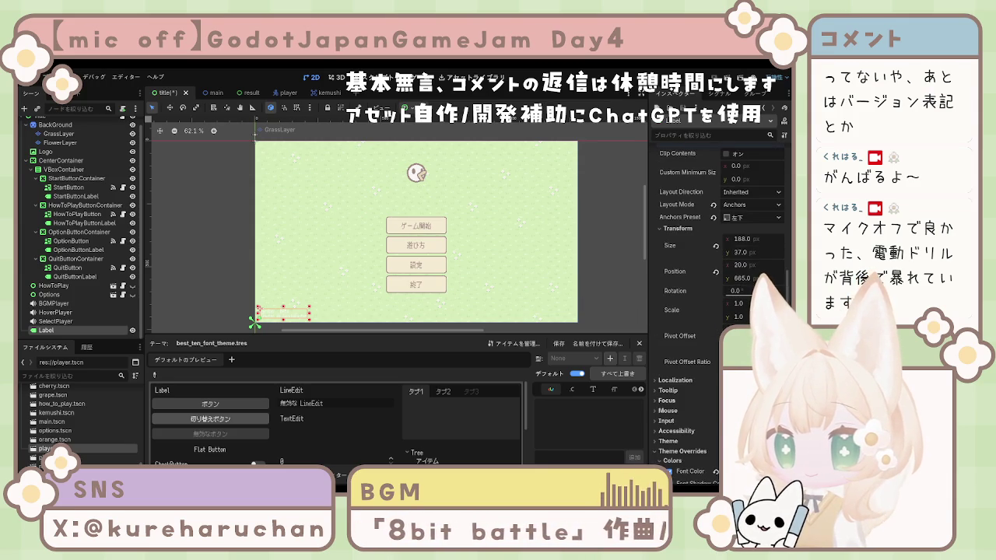
pyautogui.scroll(1, 719, 289)
pyautogui.scroll(-2, 719, 289)
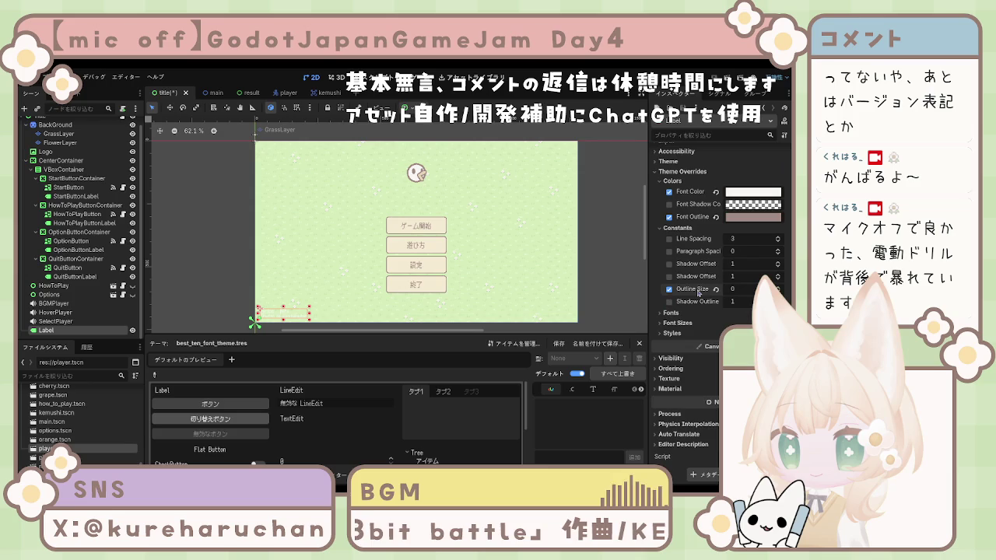
pyautogui.scroll(-1, 711, 323)
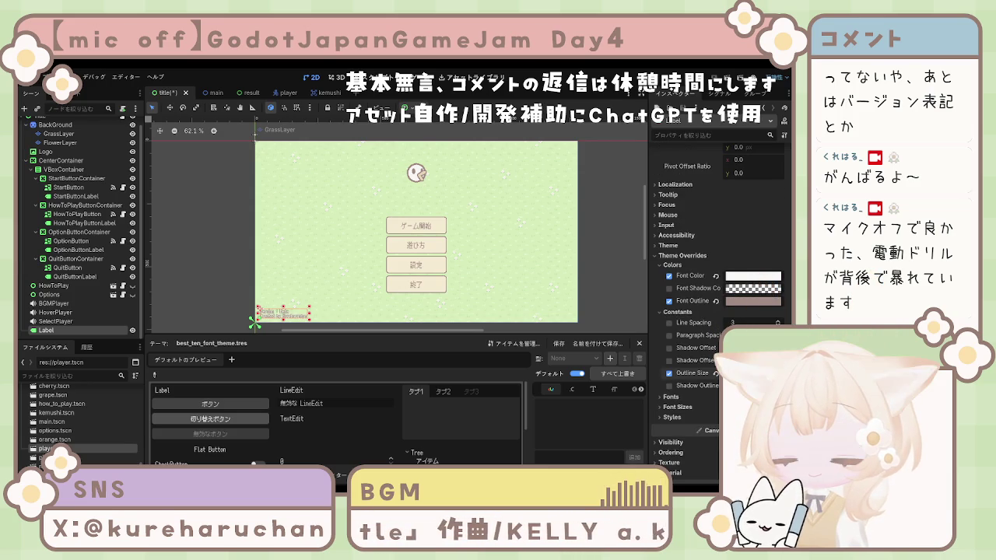
pyautogui.scroll(5, 307, 303)
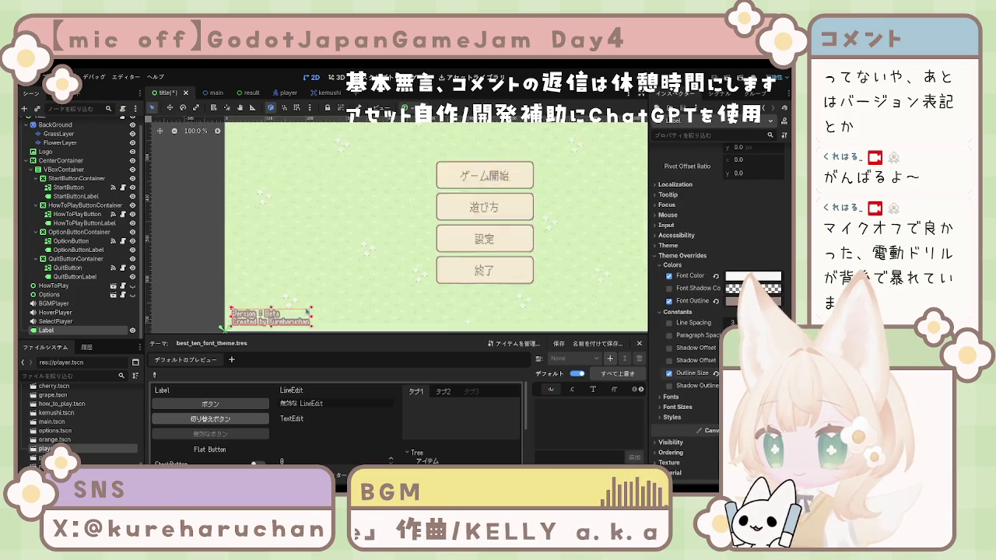
pyautogui.scroll(4, 326, 274)
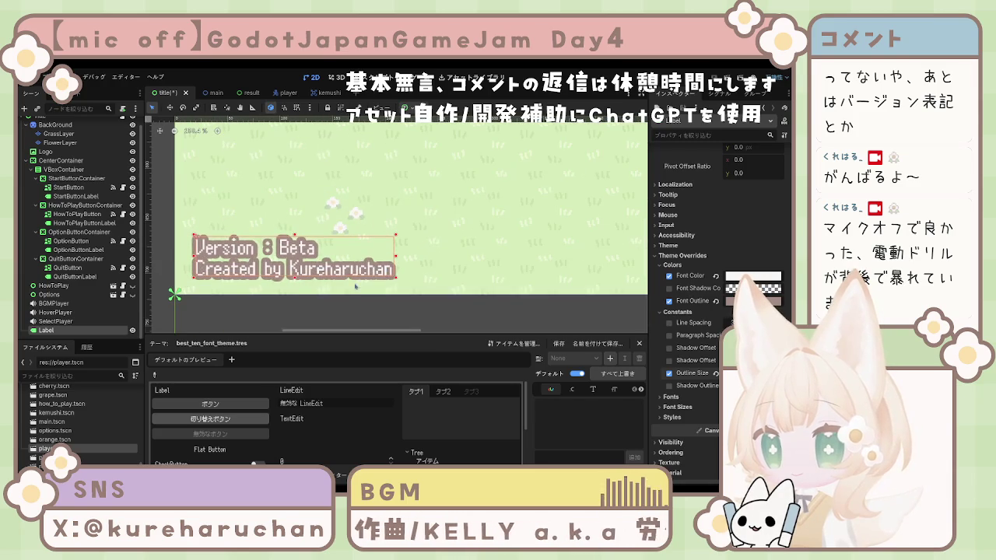
pyautogui.click(674, 397)
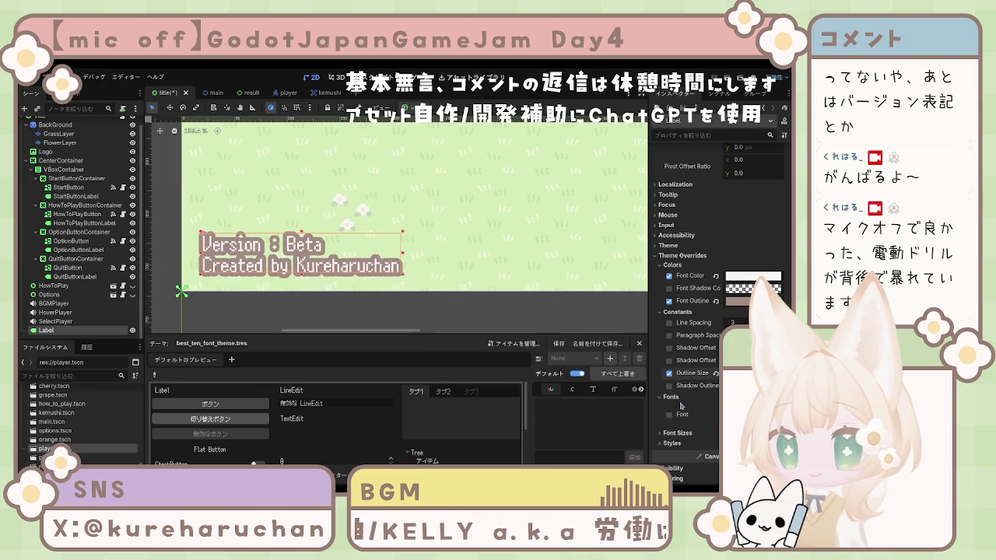
pyautogui.click(674, 397)
pyautogui.click(675, 408)
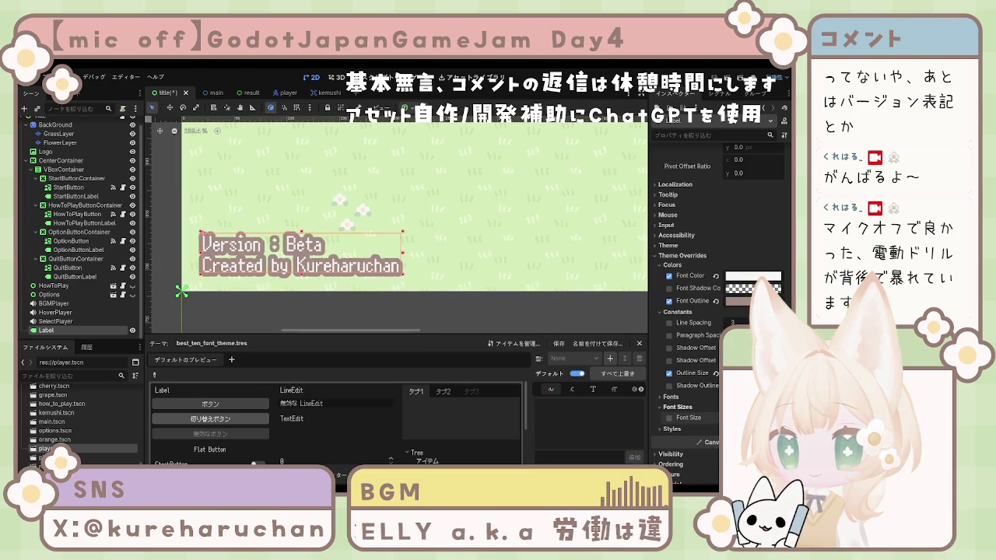
pyautogui.scroll(3, 183, 290)
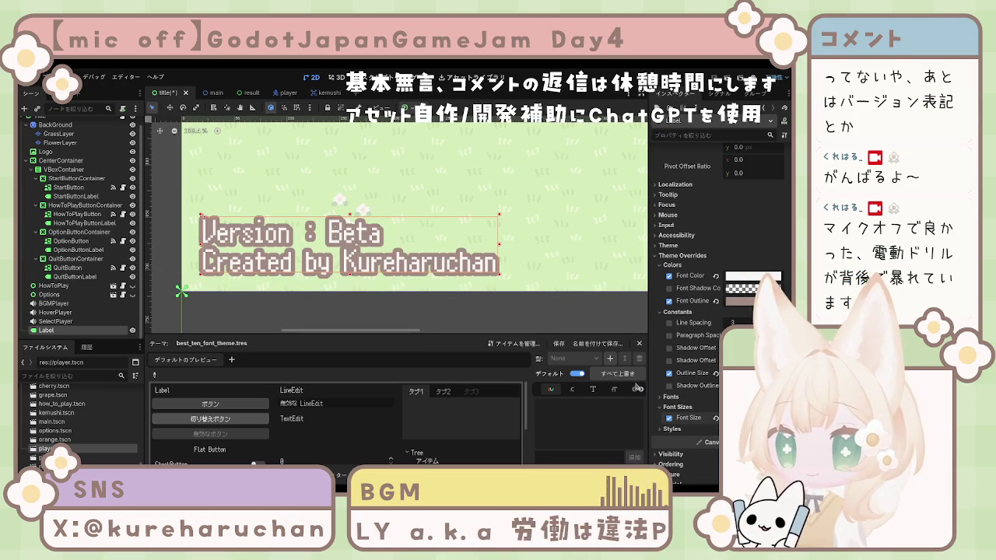
pyautogui.scroll(-4, 424, 282)
pyautogui.scroll(-5, 425, 282)
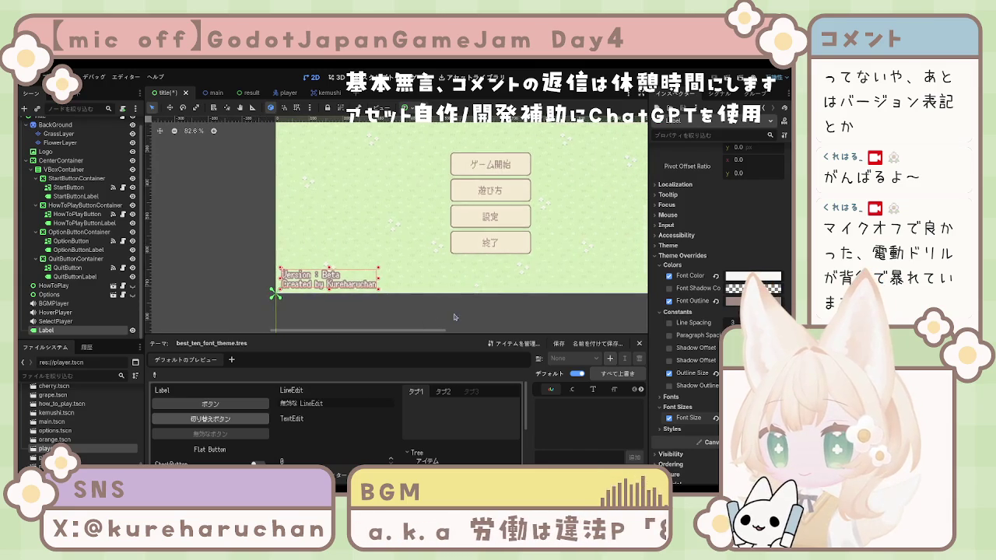
pyautogui.moveTo(490, 316); pyautogui.dragTo(470, 312)
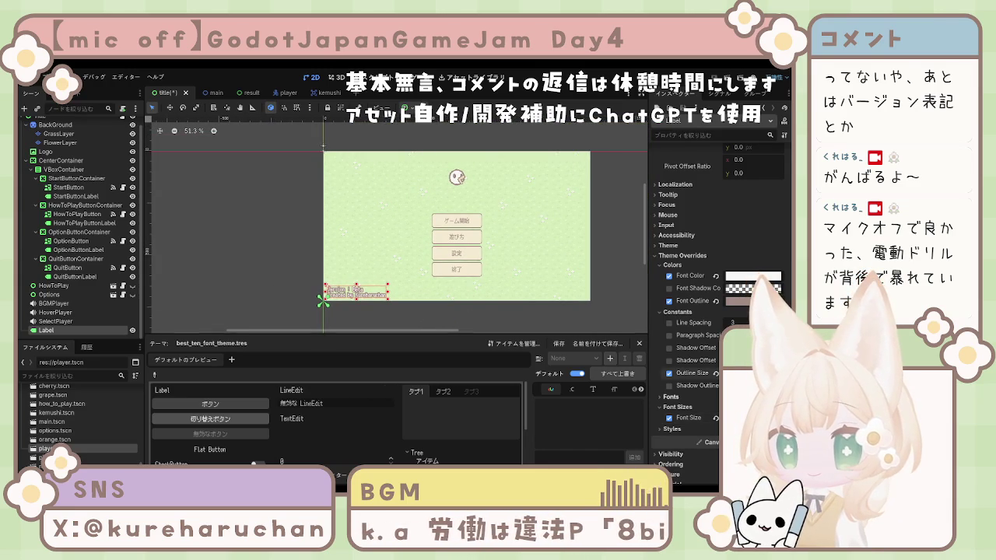
pyautogui.click(397, 318)
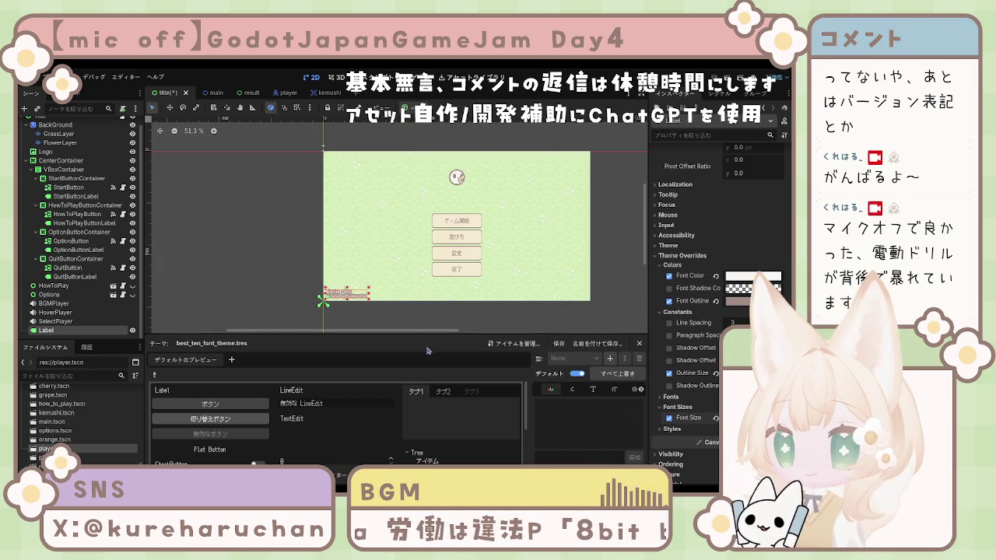
pyautogui.click(346, 294)
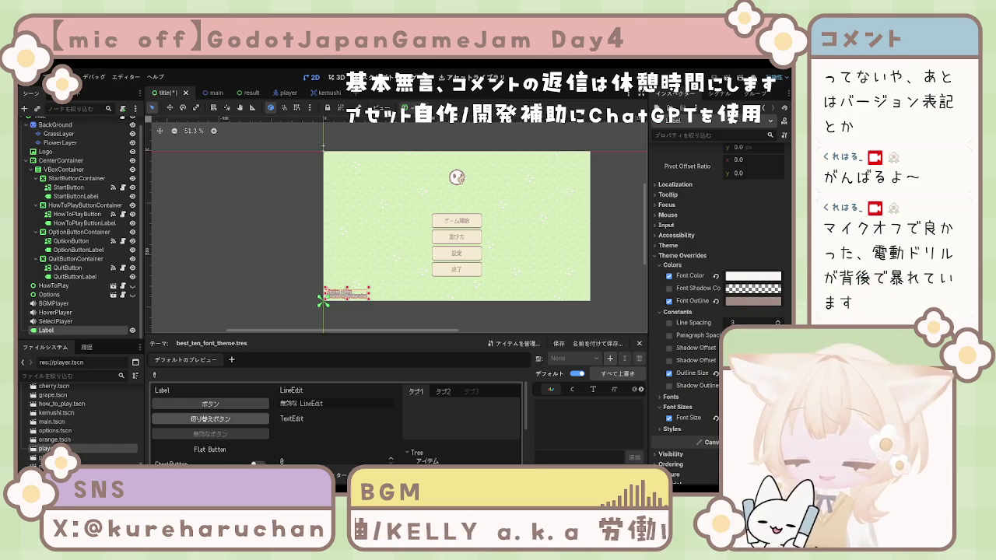
pyautogui.press('Escape')
pyautogui.scroll(4, 356, 294)
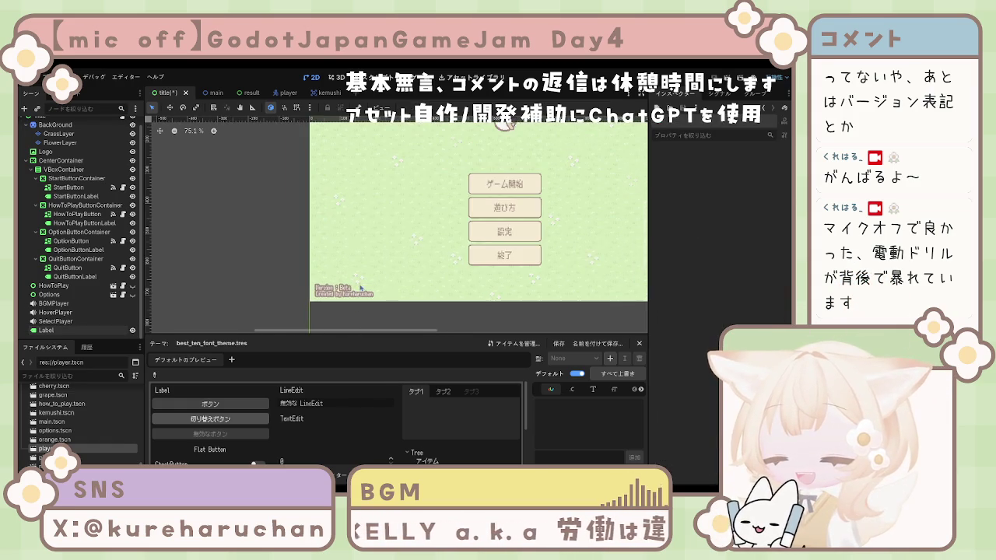
pyautogui.click(357, 294)
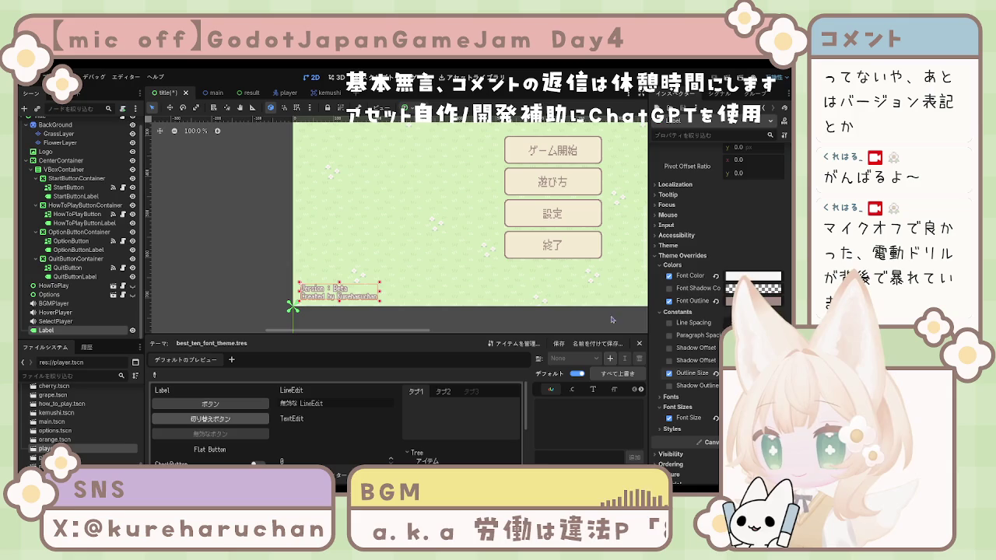
pyautogui.click(263, 285)
pyautogui.scroll(-2, 263, 285)
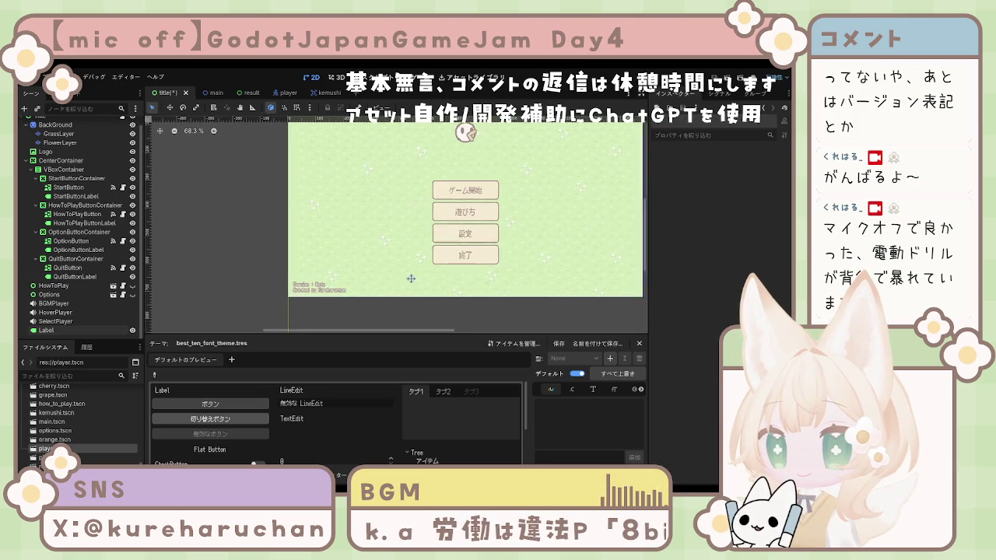
pyautogui.scroll(-2, 361, 290)
pyautogui.scroll(-1, 361, 289)
pyautogui.scroll(-1, 361, 292)
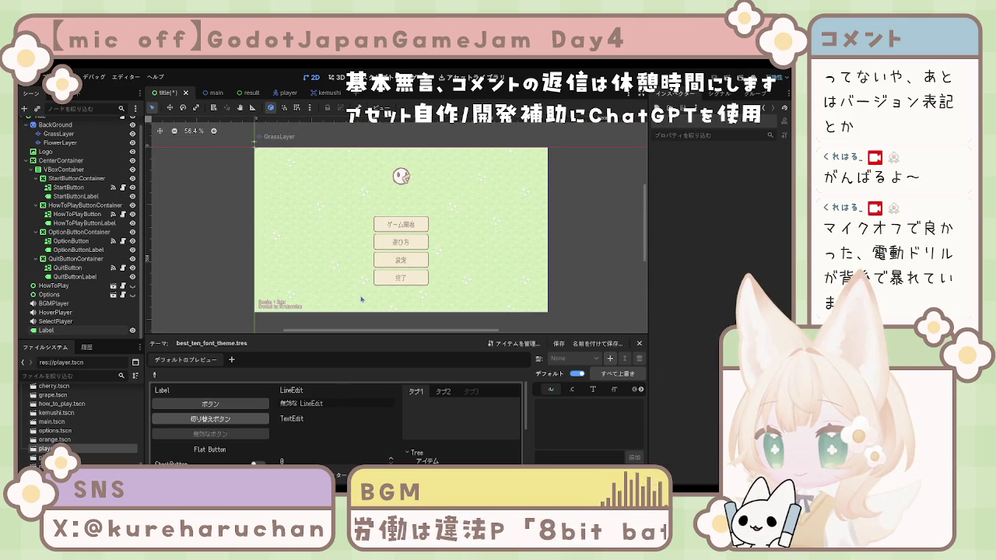
pyautogui.click(285, 306)
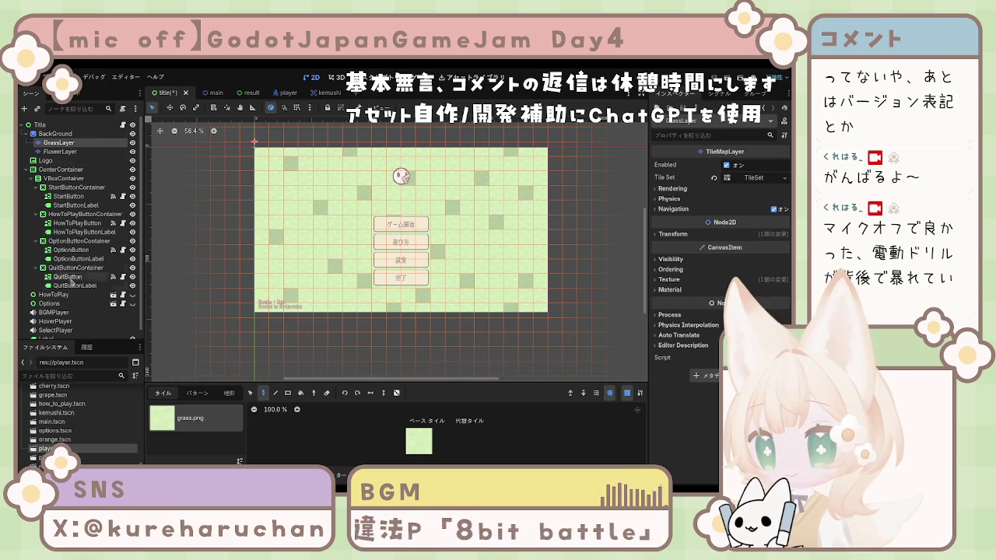
pyautogui.click(56, 330)
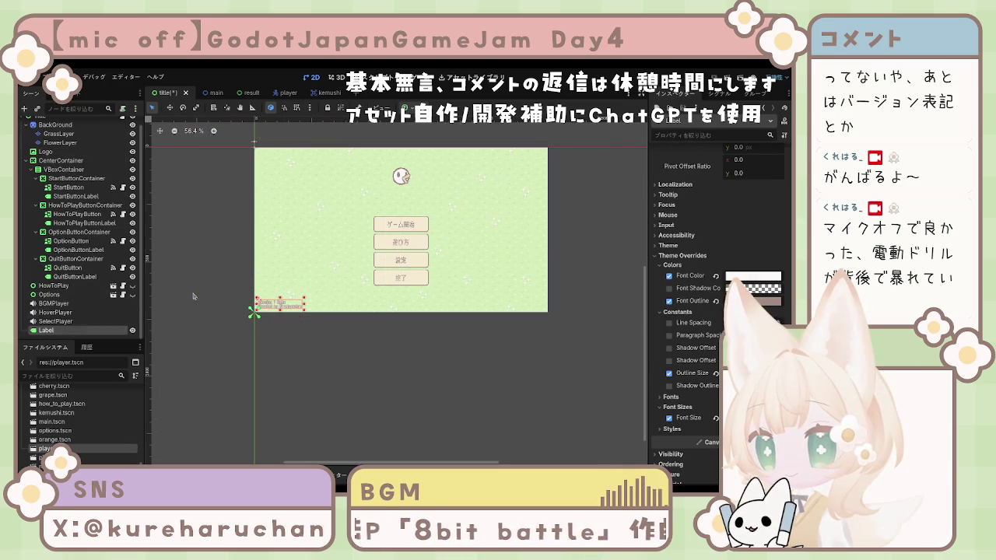
# - Delete the leading 'Version : ' so the label's first line reads just 'Beta'
pyautogui.scroll(10, 721, 163)
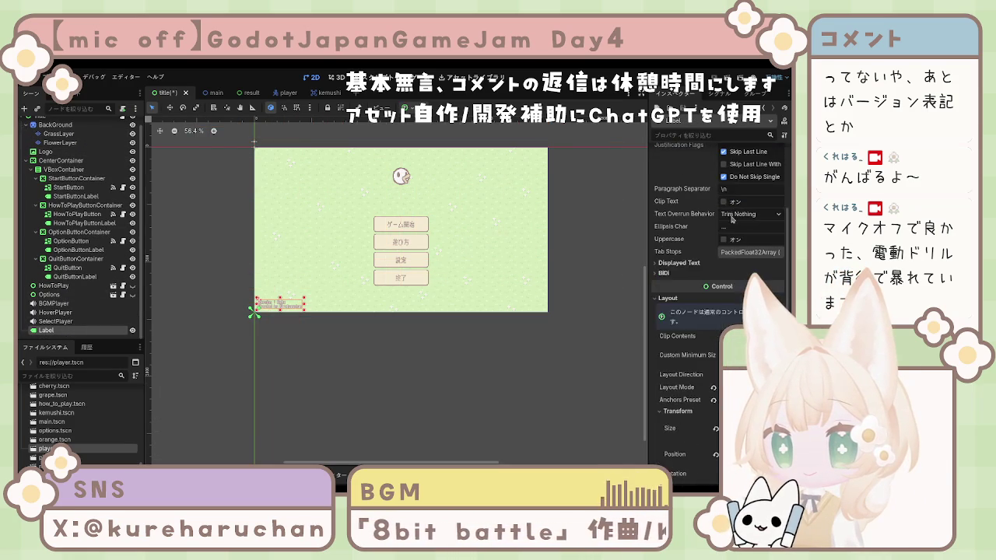
pyautogui.click(675, 178)
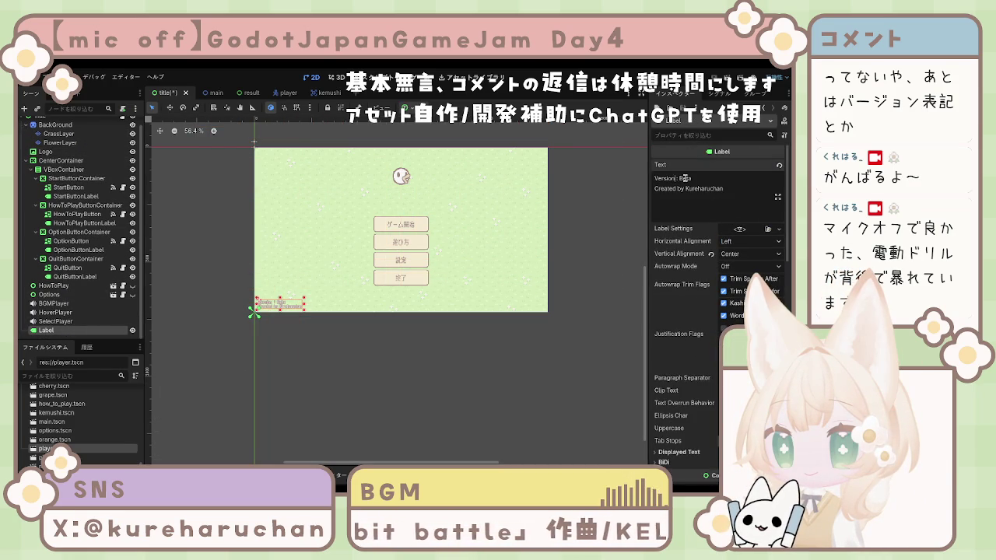
pyautogui.moveTo(680, 178); pyautogui.dragTo(628, 179)
pyautogui.press('BackSpace')
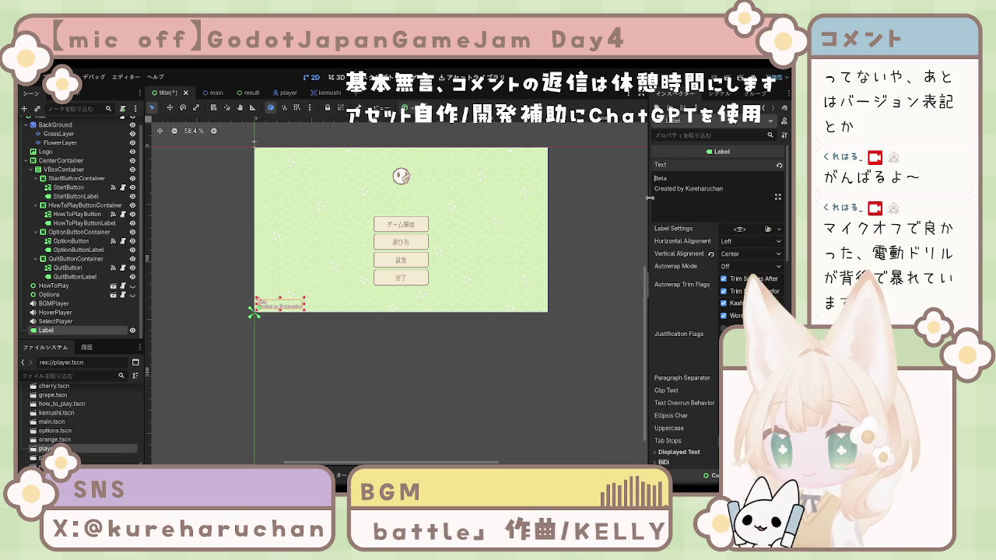
# - Save the title scene, then reselect the credit Label and focus its Text field
pyautogui.click(597, 270)
pyautogui.hotkey('ctrl', 's')
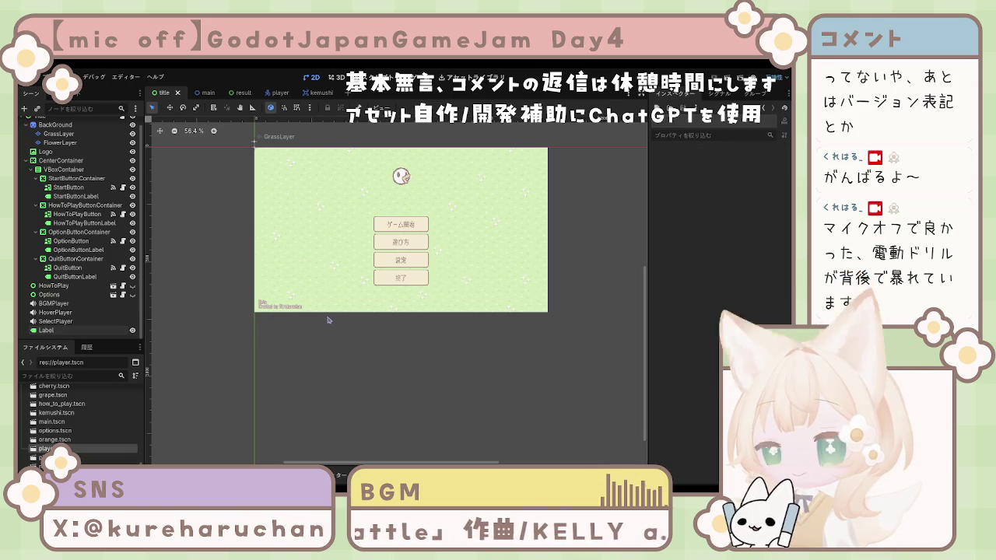
pyautogui.click(263, 308)
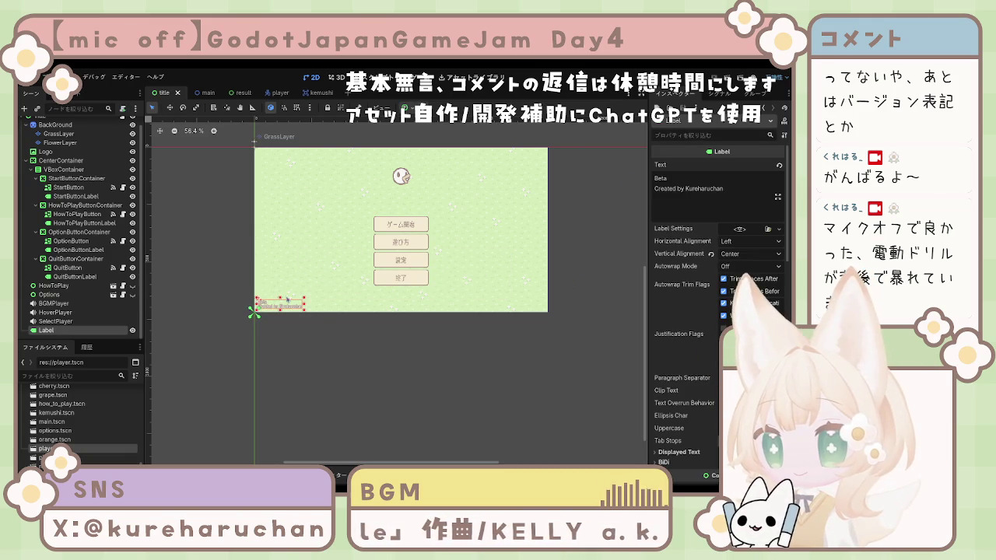
pyautogui.click(660, 180)
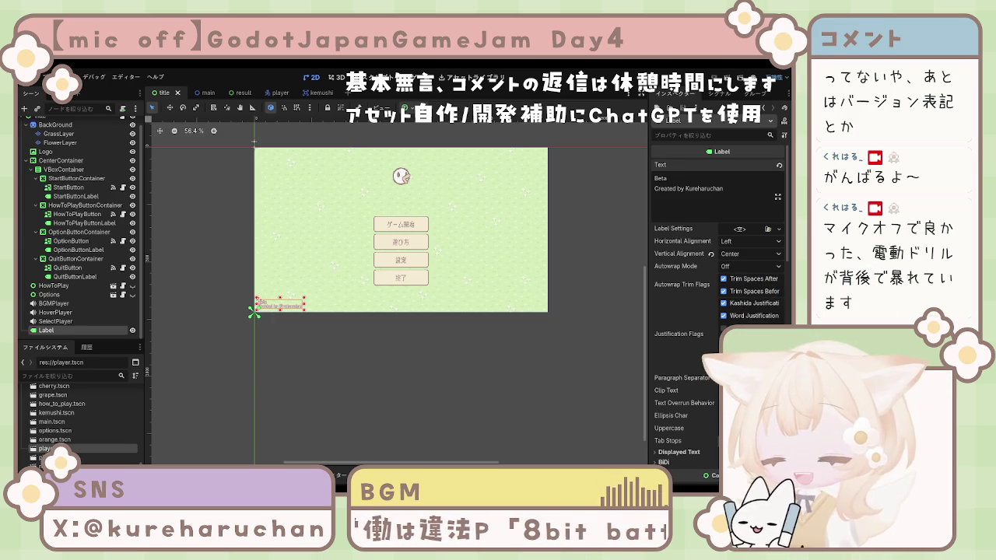
# - Deselect the Label and fold the Scene dock tree down to the Title root
pyautogui.click(333, 356)
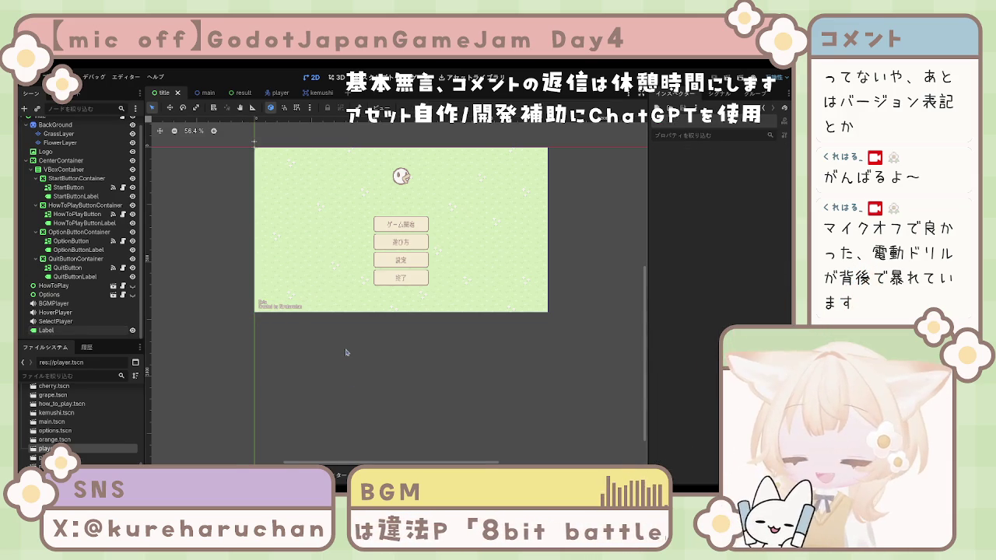
pyautogui.scroll(2, 345, 350)
pyautogui.scroll(2, 319, 347)
pyautogui.scroll(2, 319, 347)
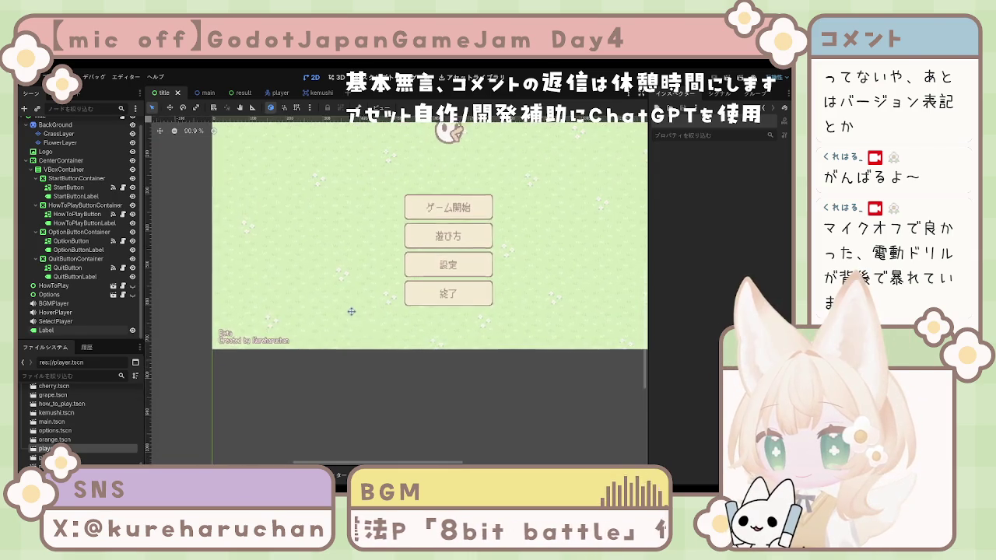
pyautogui.scroll(-1, 344, 364)
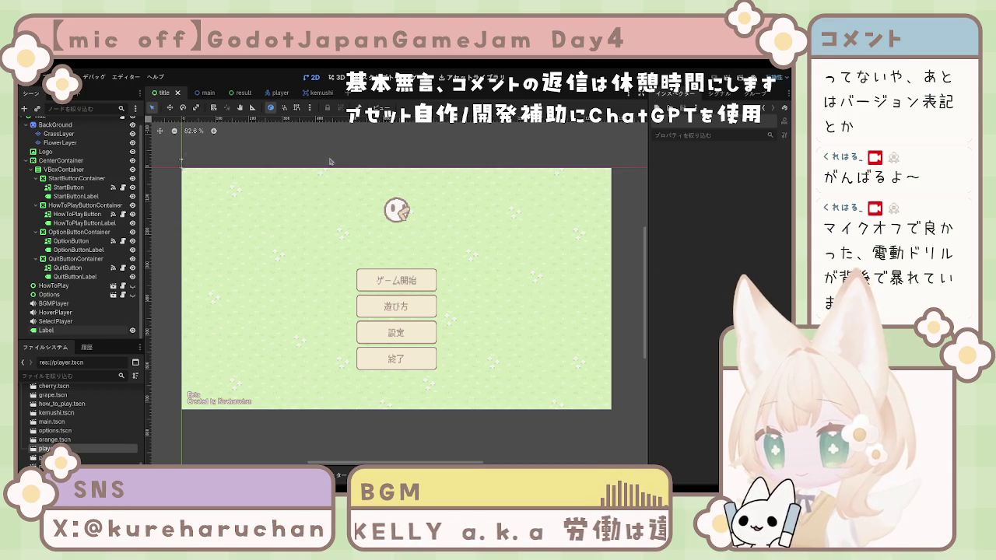
pyautogui.click(22, 125)
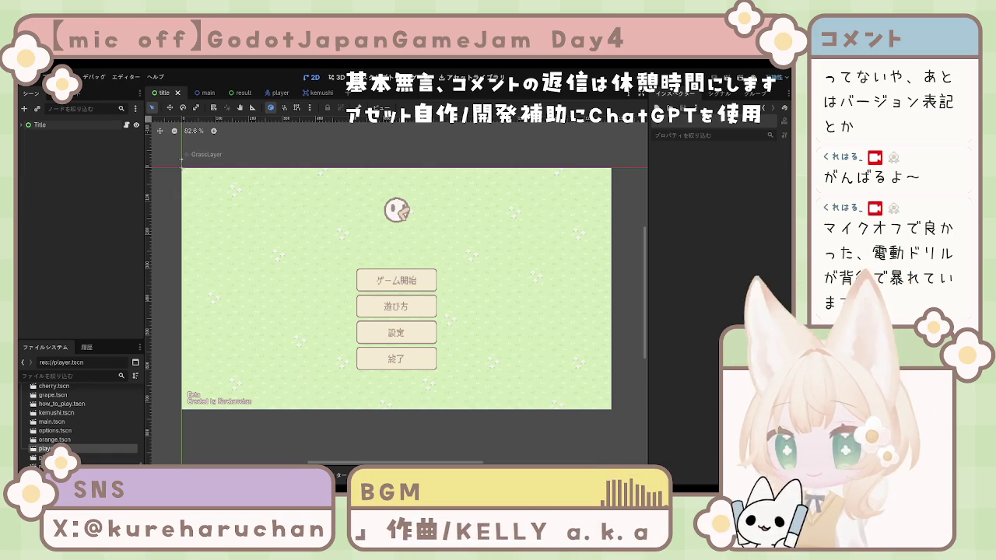
# - Re-expand and select the Title node, showing the best_ten_font_theme.tres theme editor
pyautogui.click(234, 195)
pyautogui.click(81, 126)
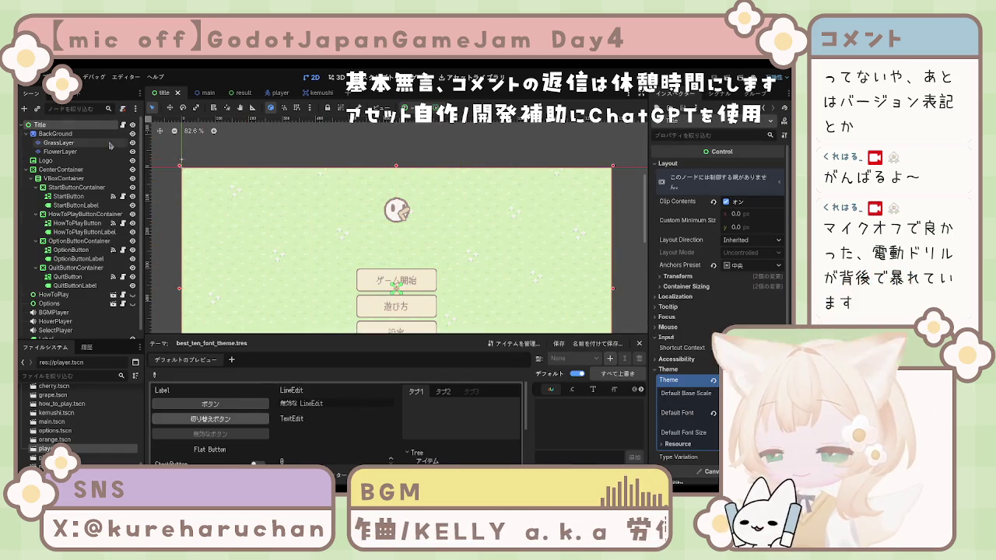
pyautogui.scroll(-1, 96, 281)
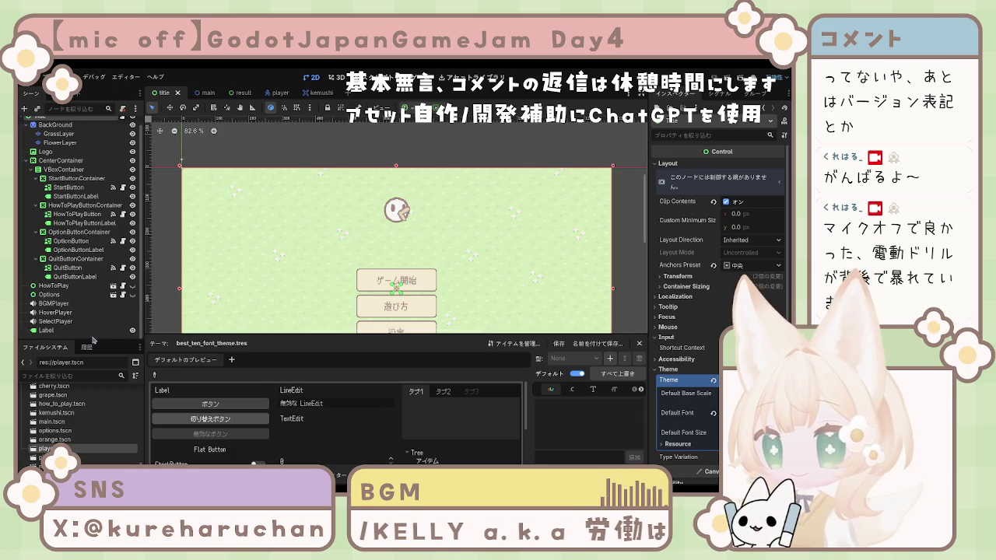
pyautogui.click(307, 293)
pyautogui.scroll(-2, 308, 292)
pyautogui.moveTo(307, 293)
pyautogui.mouseDown()
pyautogui.moveTo(335, 234)
pyautogui.moveTo(362, 235)
pyautogui.mouseUp()
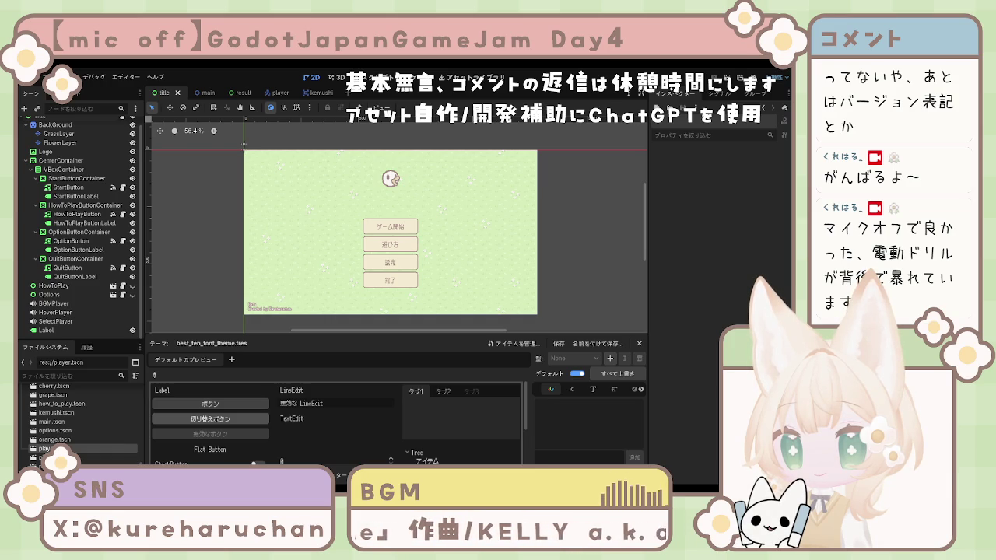
# - Close the theme editor panel and reframe the title scene in the 2D view
pyautogui.scroll(1, 442, 255)
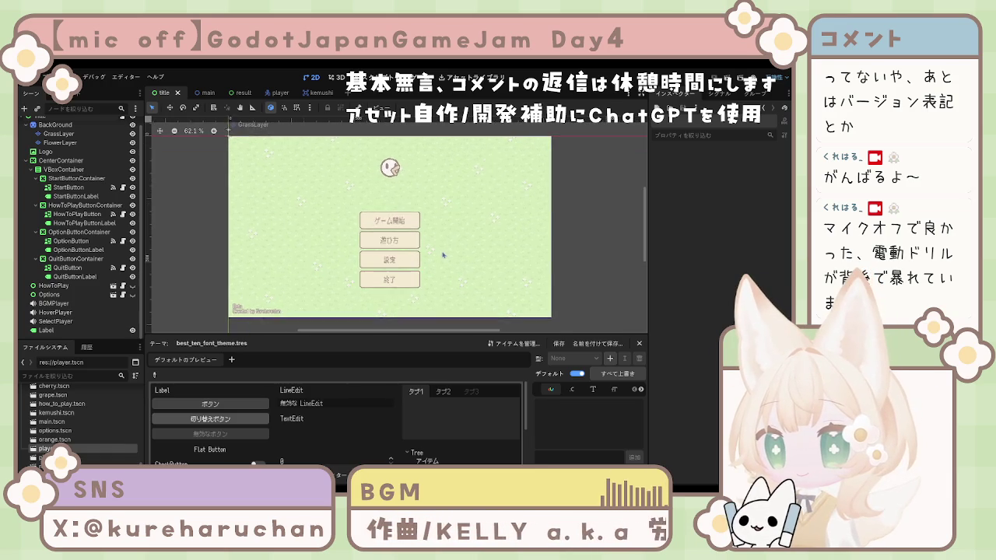
pyautogui.moveTo(443, 255); pyautogui.dragTo(445, 254)
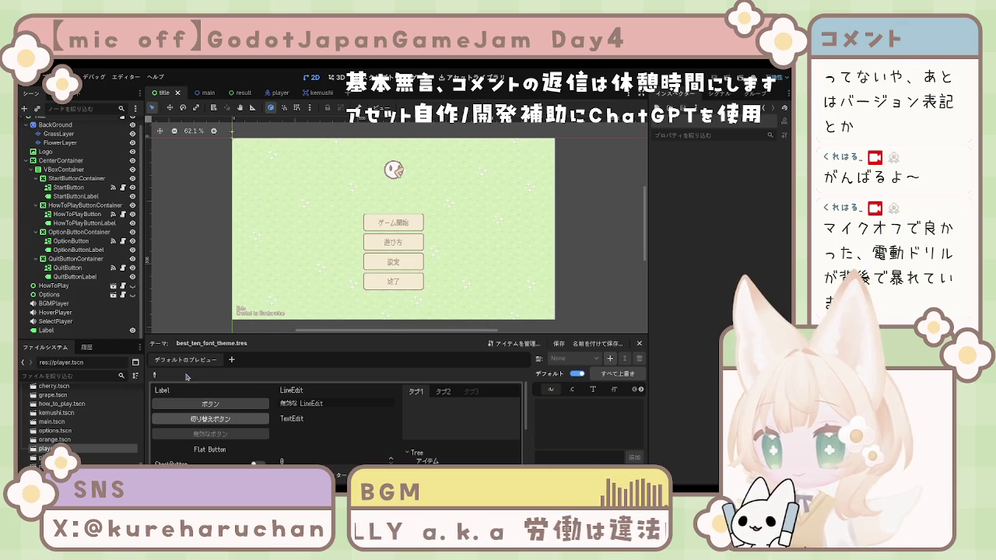
pyautogui.click(638, 343)
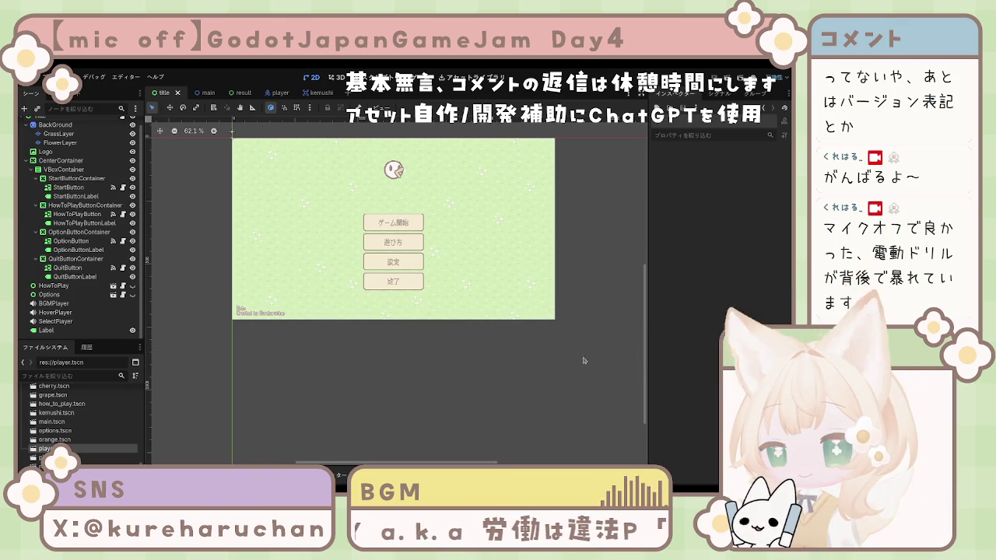
pyautogui.scroll(4, 415, 299)
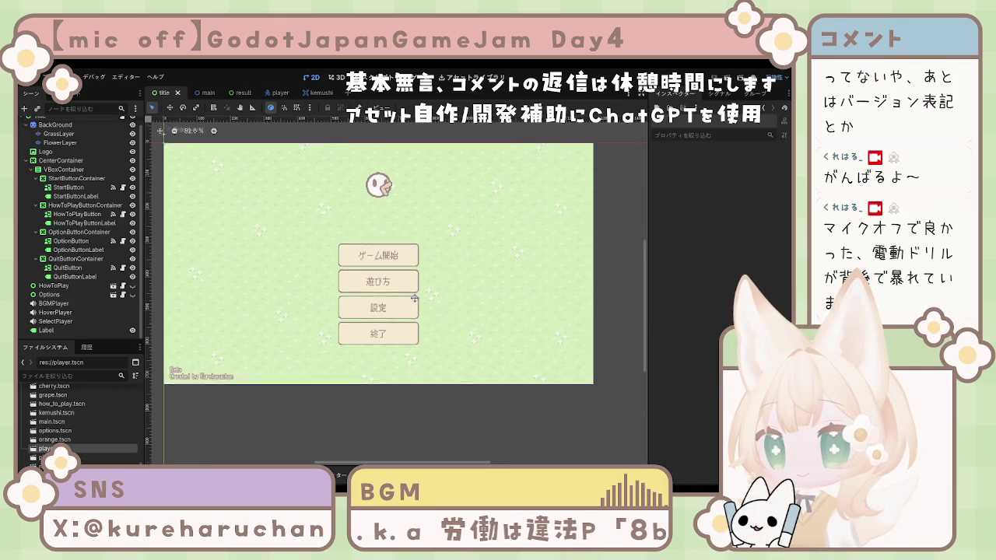
pyautogui.scroll(1, 221, 356)
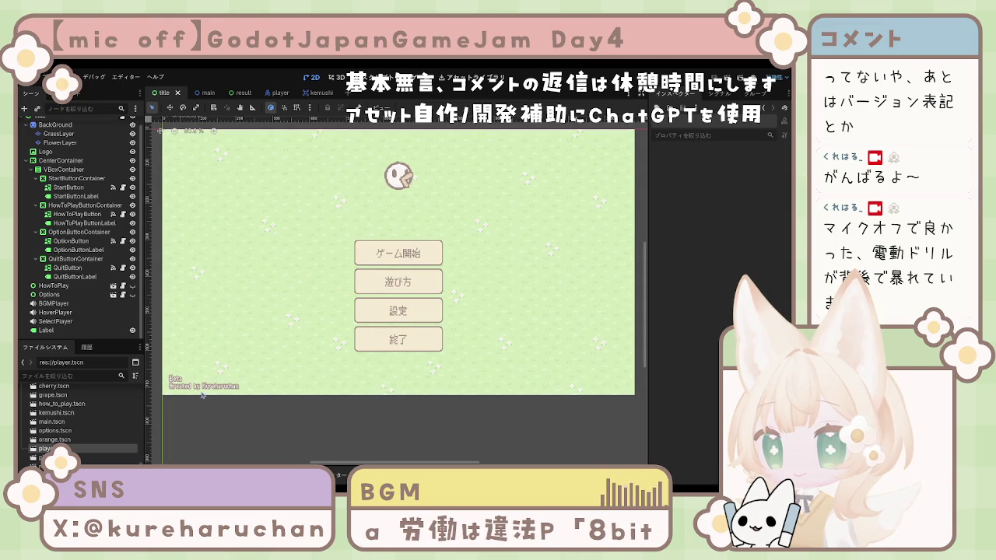
pyautogui.moveTo(211, 391); pyautogui.dragTo(210, 393)
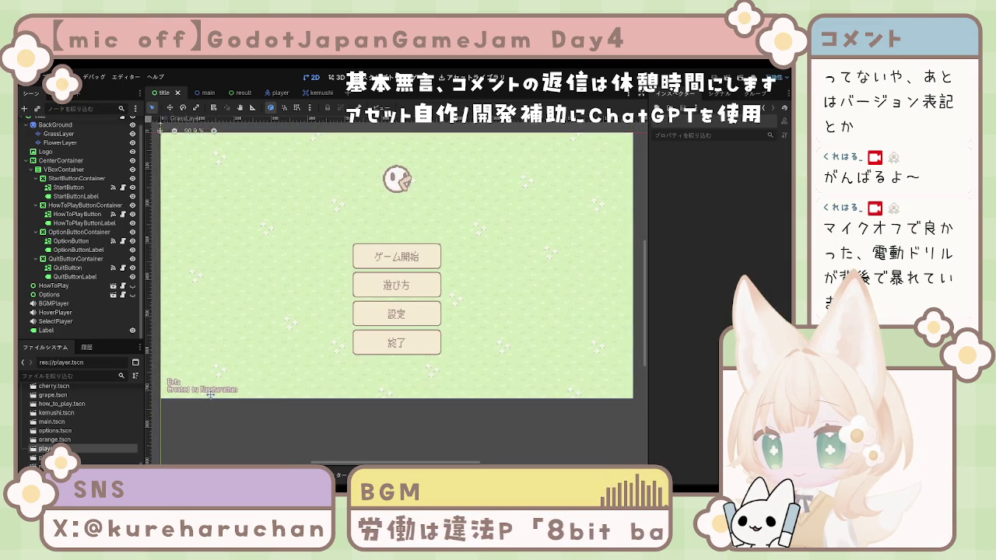
pyautogui.scroll(-1, 259, 376)
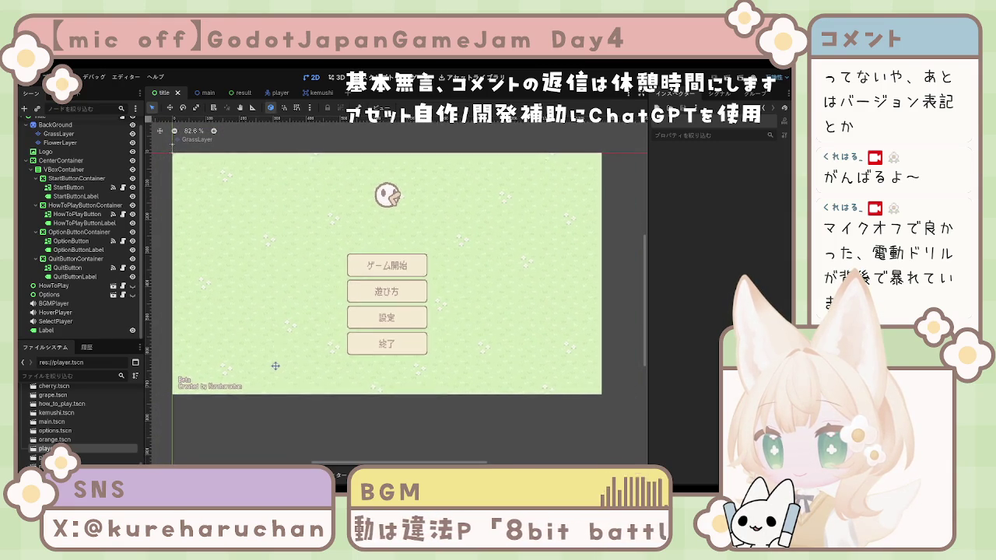
pyautogui.moveTo(275, 366); pyautogui.dragTo(281, 367)
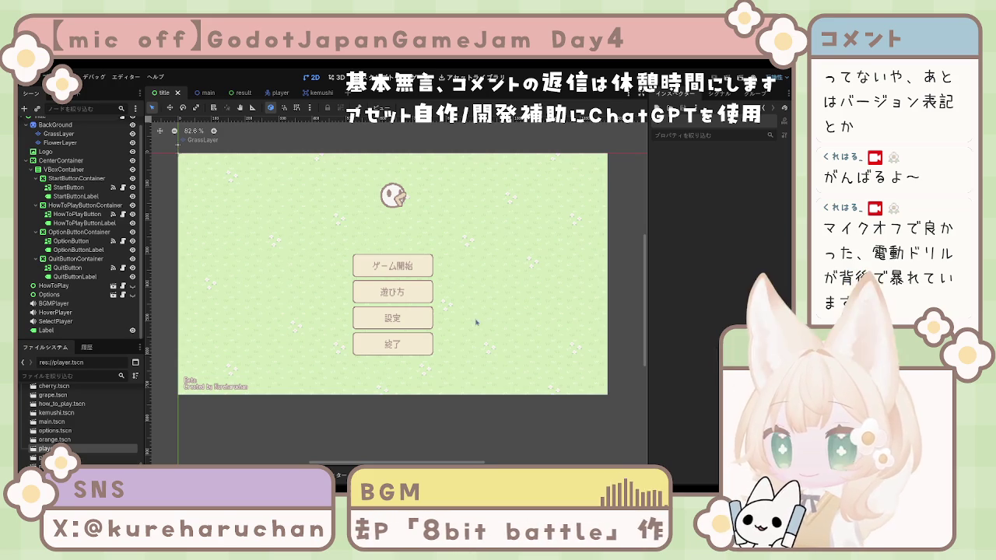
# - Test-run the game with F5, then stop it with F8
pyautogui.click(399, 294)
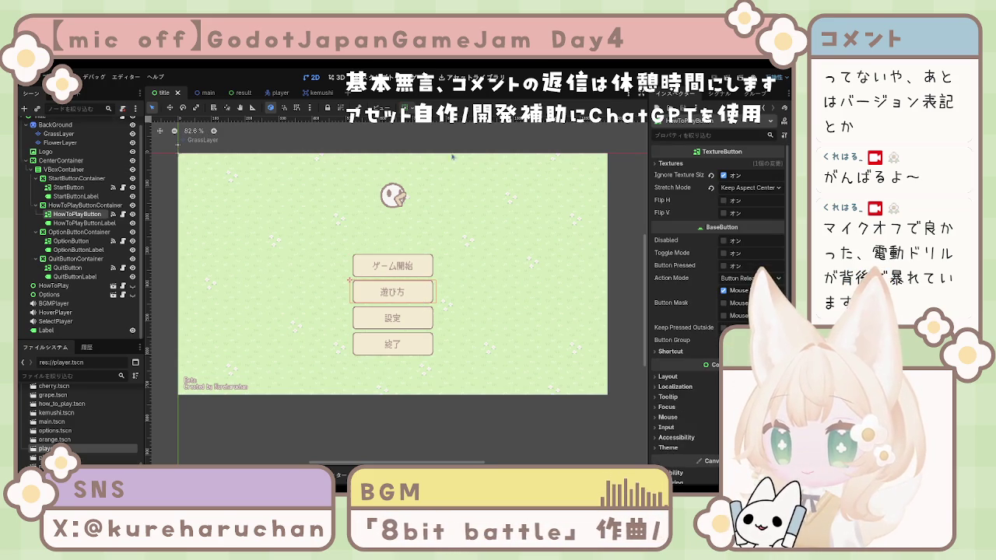
pyautogui.press('F5')
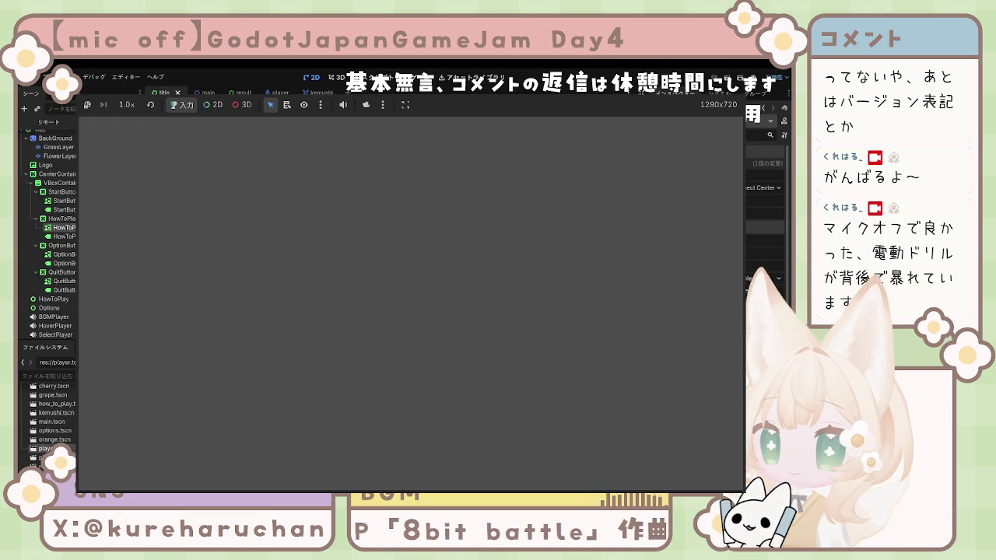
pyautogui.press('F8')
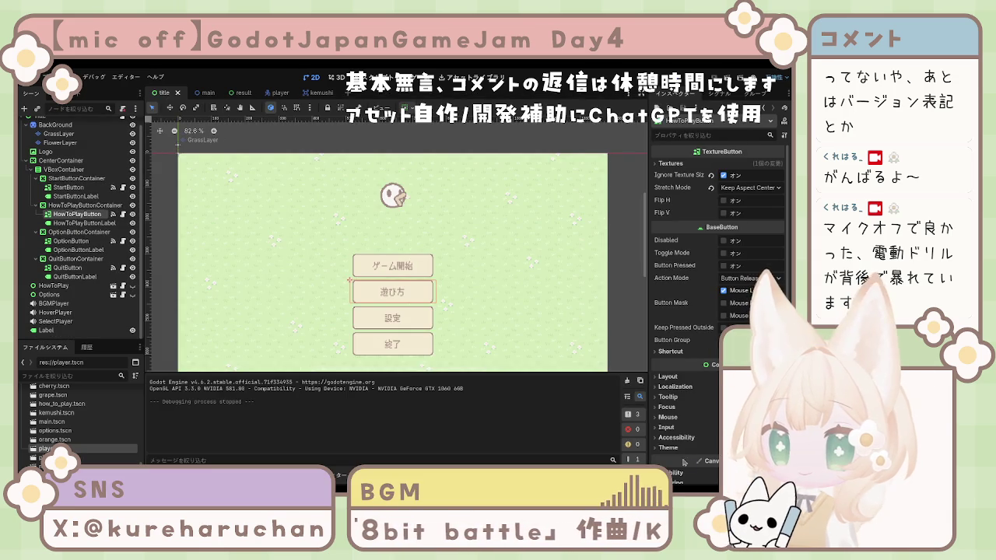